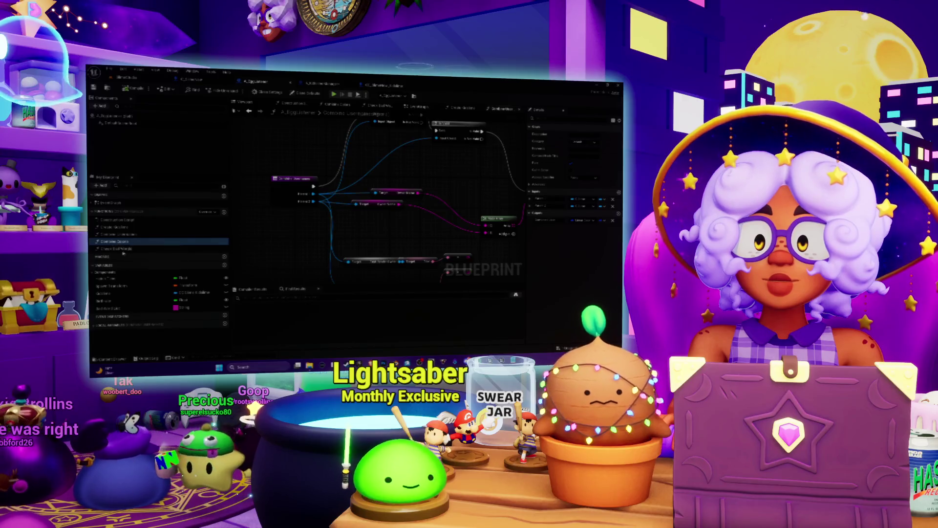
- Leave the Check Bad Words graph for the other blueprint's Bad Word? function graph
scroll(394, 135, down, 3)
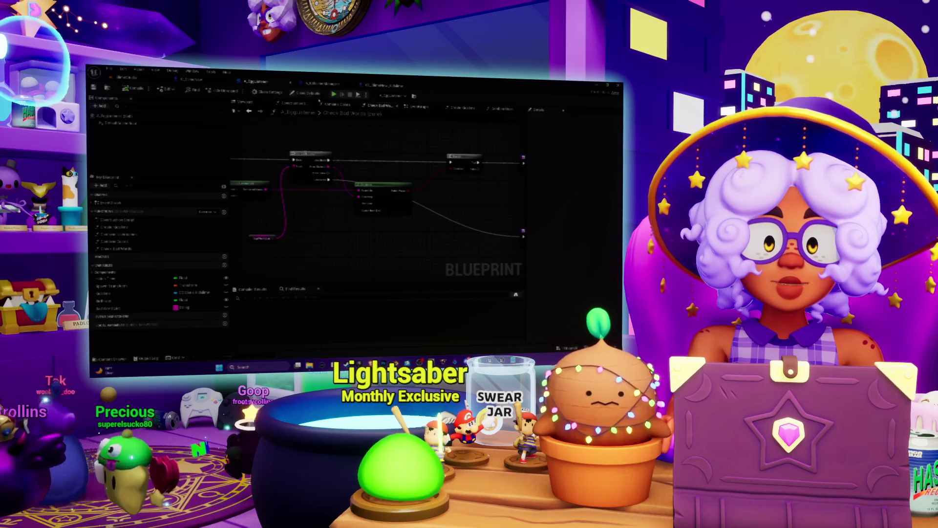
click(327, 85)
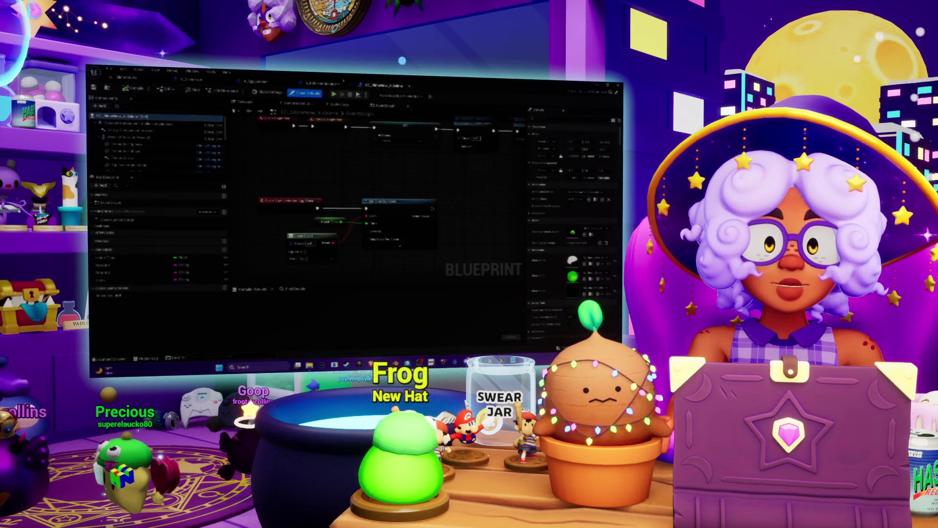
- Add a For Each Loop with Break node and feed the Bad Word List into its Array input
right_click(396, 185)
text(ngth)
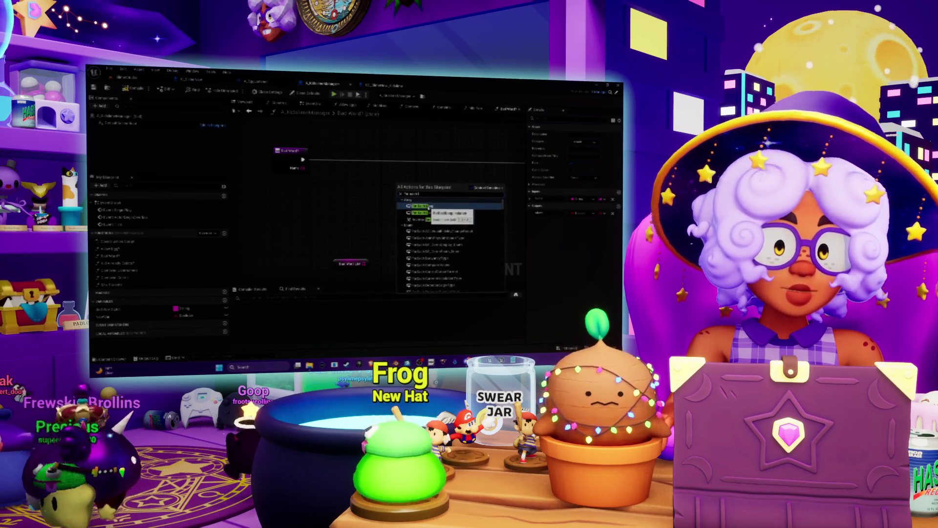
click(438, 214)
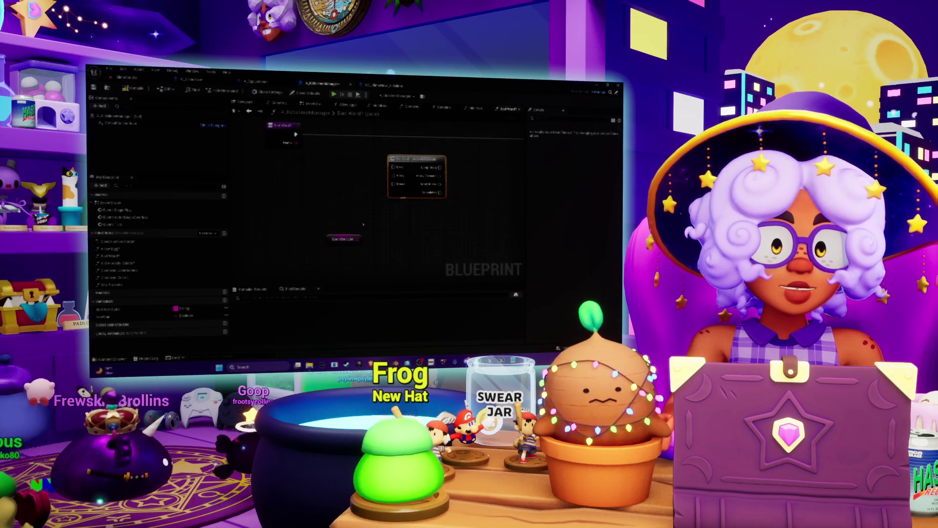
mouse_move(357, 239)
mouse_down()
mouse_move(399, 199)
mouse_move(394, 176)
mouse_move(417, 215)
mouse_up()
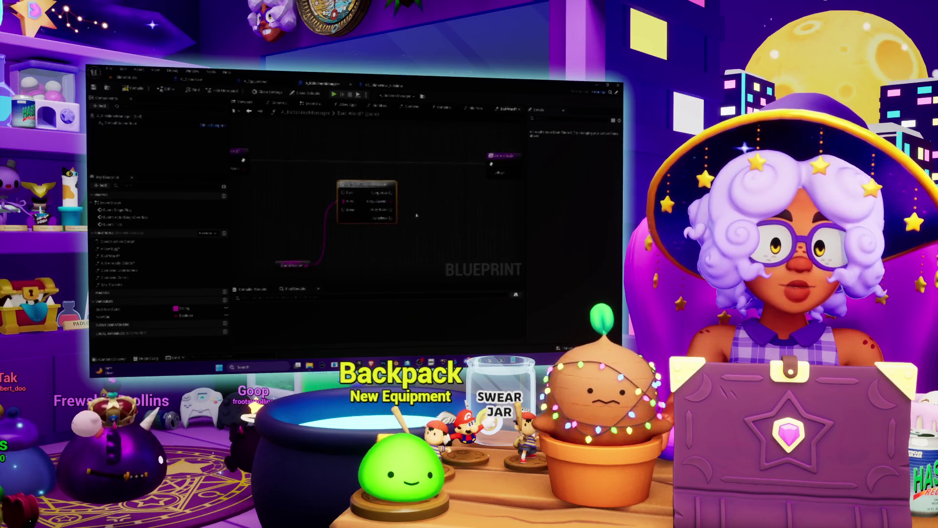
- Consult the Check Bad Words graph for reference, then inspect the For Each Loop with Break macro
click(267, 83)
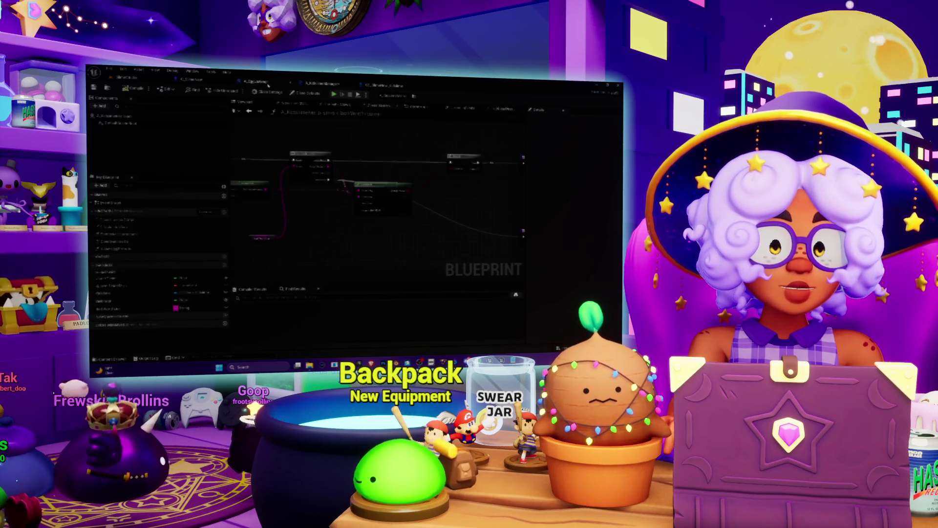
drag(380, 166, 409, 157)
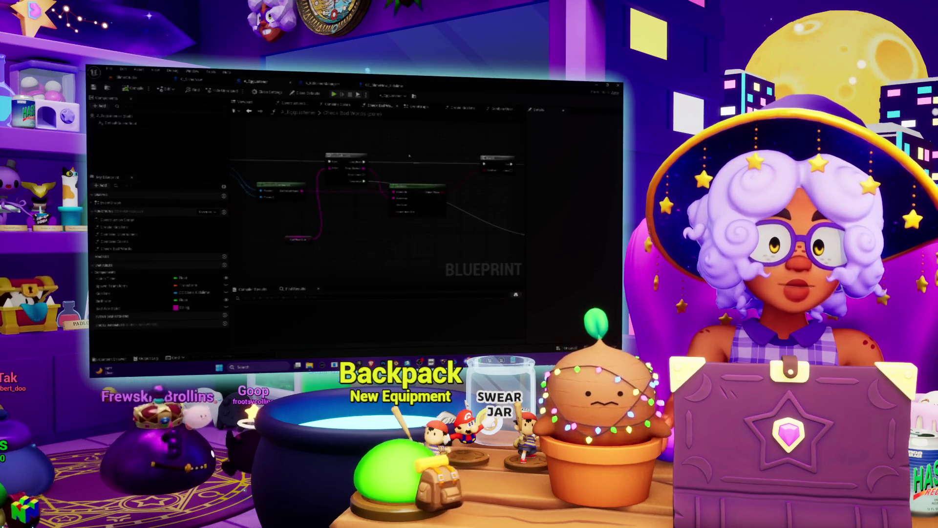
click(337, 86)
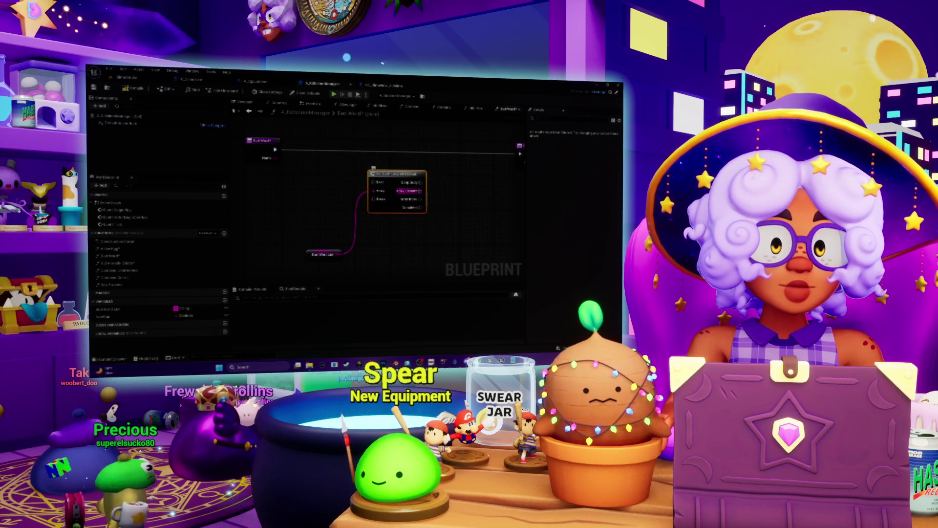
double_click(396, 173)
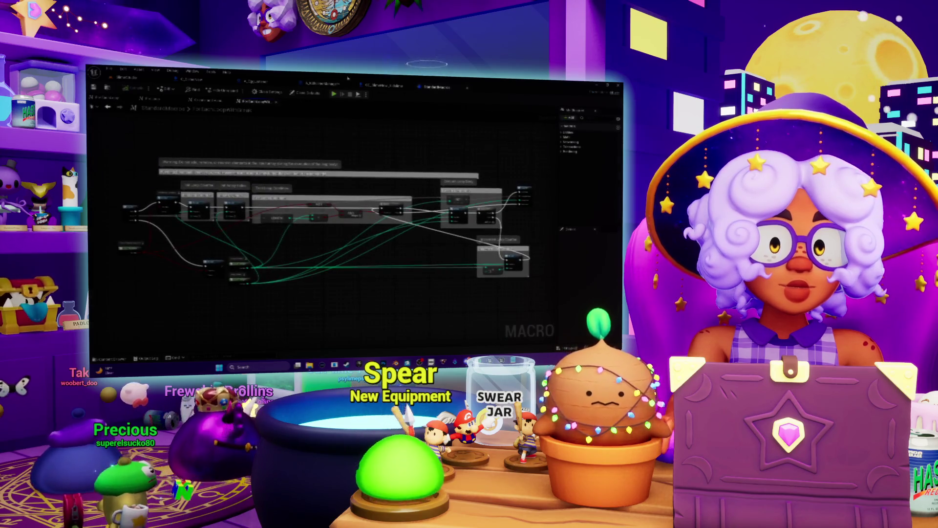
- Close the StandardMacros graph and pull a wire from the loop's Array Element in Bad Word?
click(467, 90)
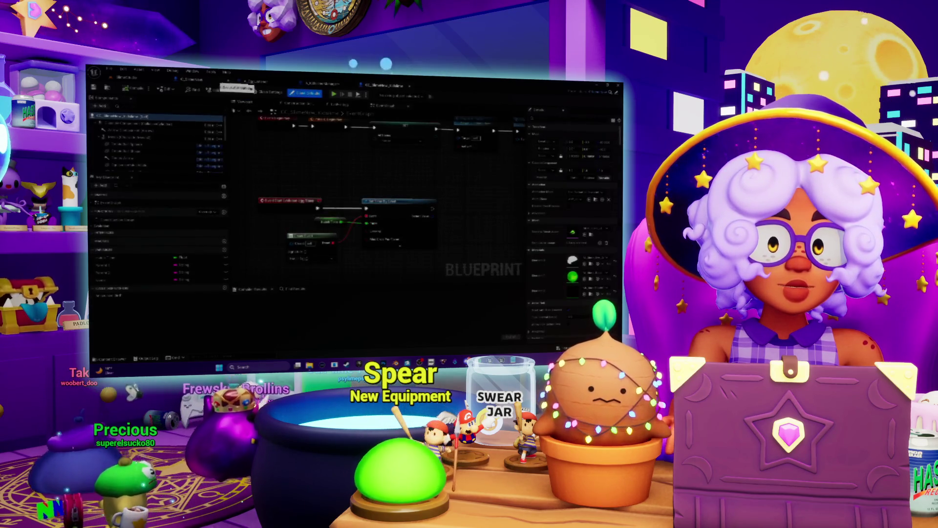
click(323, 84)
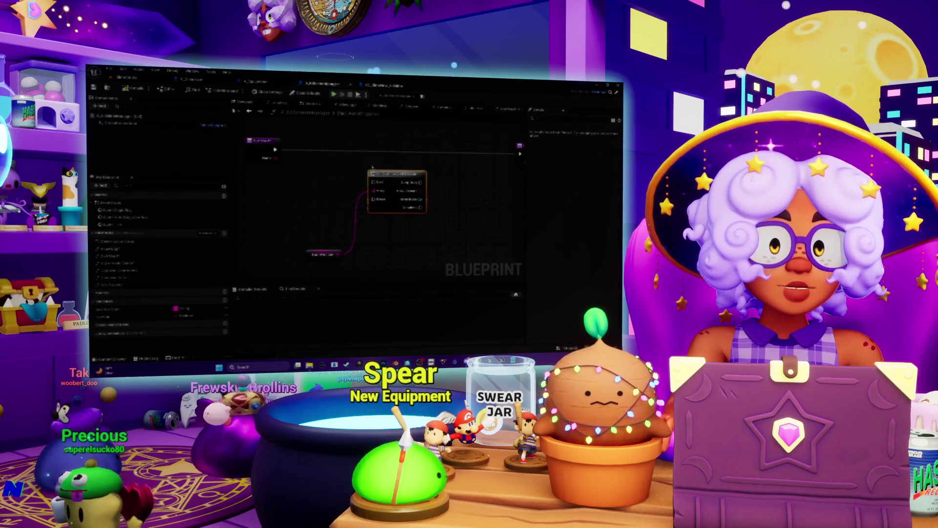
drag(403, 184, 437, 186)
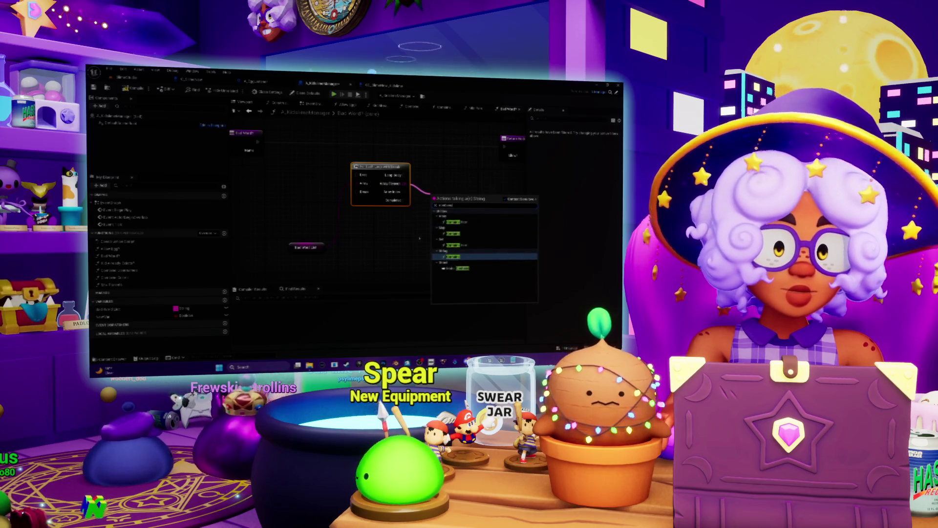
- Add a Contains check on each array element and line up the Contains and Return nodes
click(452, 257)
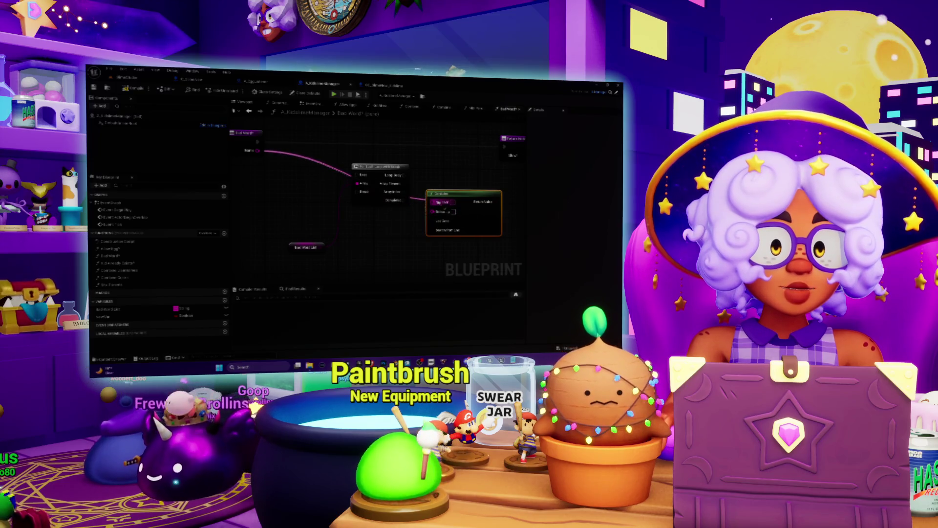
mouse_move(433, 176)
mouse_down()
mouse_move(401, 189)
mouse_move(398, 221)
mouse_move(346, 227)
mouse_up()
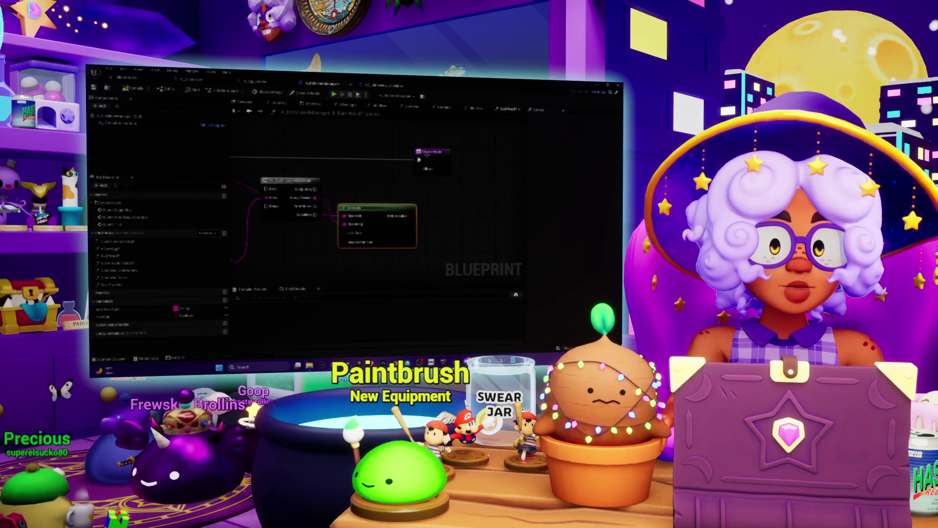
drag(429, 160, 468, 155)
mouse_move(376, 208)
mouse_down()
mouse_move(375, 199)
mouse_move(454, 218)
mouse_up()
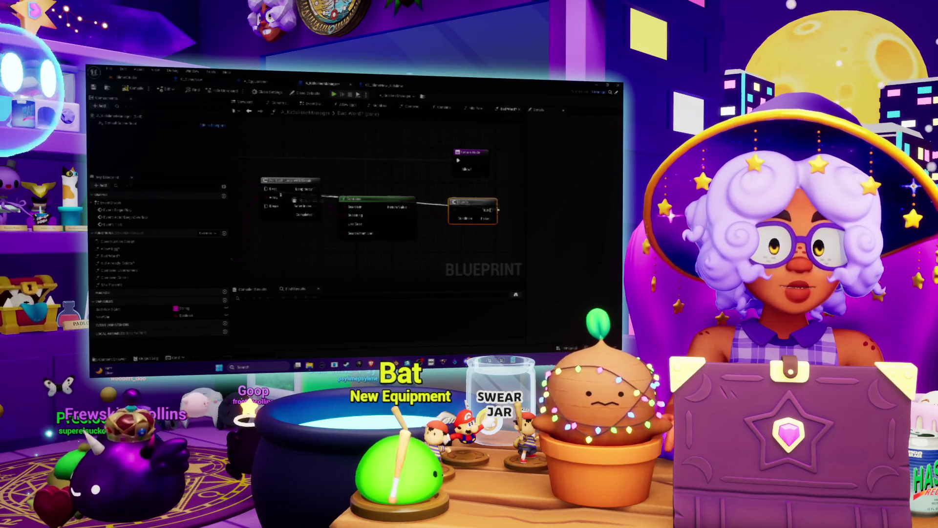
- Add two reroute points to tidy the wires and move the Return node higher
double_click(432, 207)
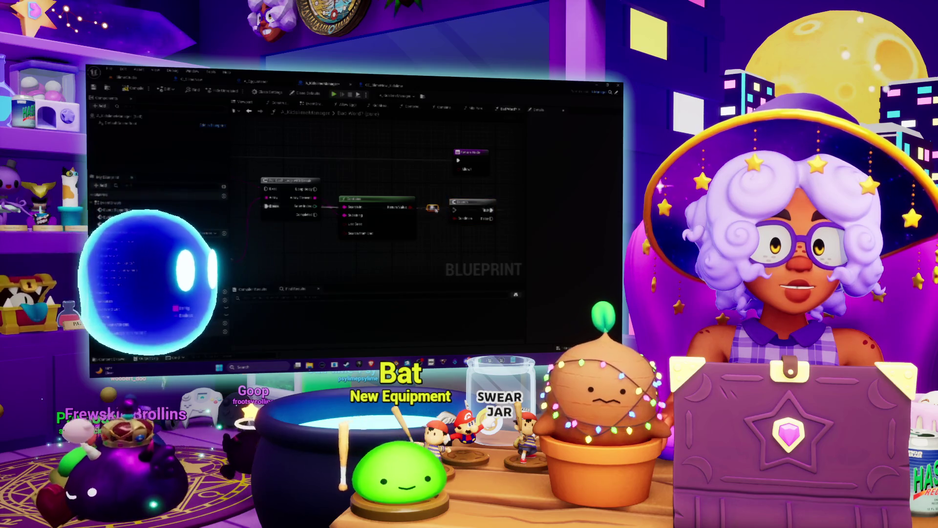
drag(432, 208, 503, 187)
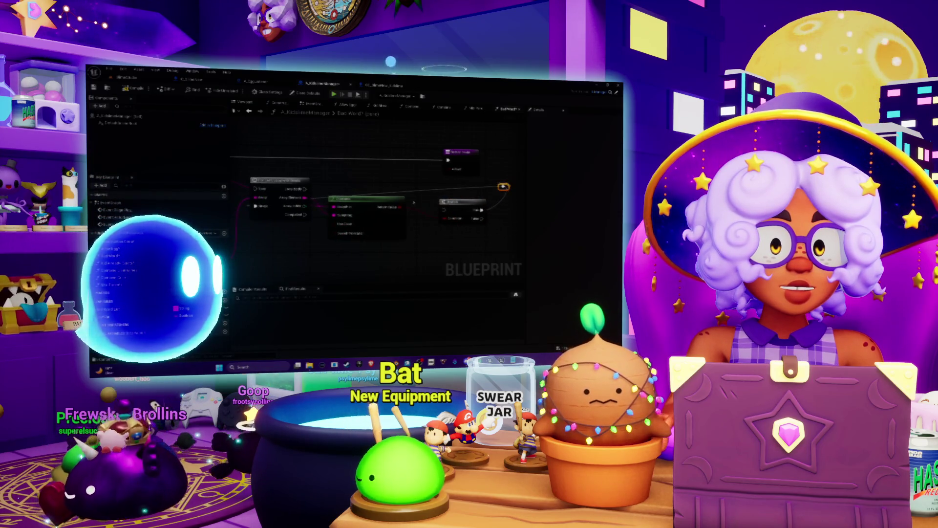
double_click(418, 186)
drag(418, 186, 256, 172)
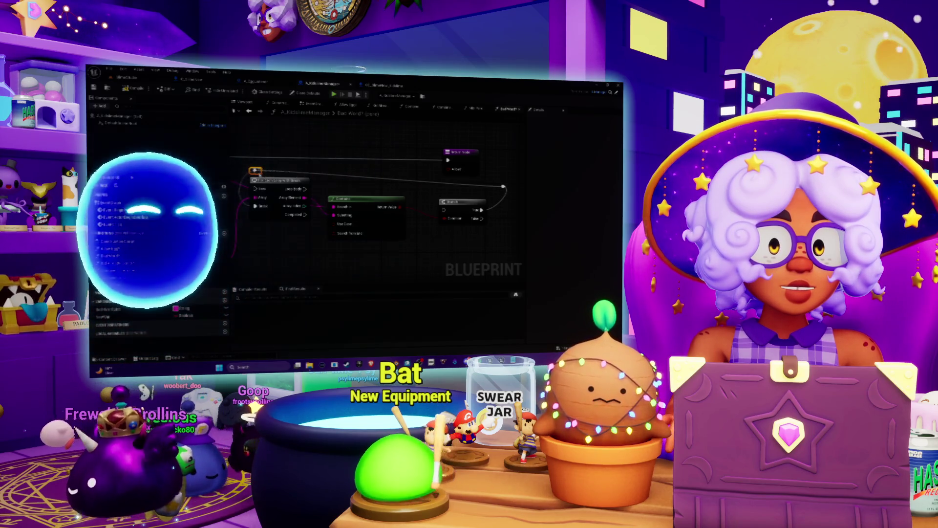
drag(446, 169, 448, 139)
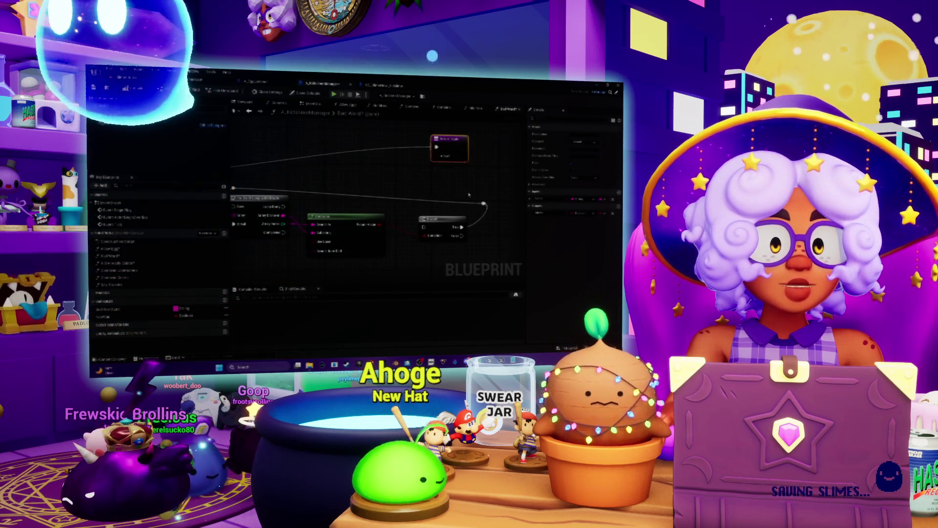
- Align the reroute point and wire the function entry's exec pin into the loop
click(483, 203)
drag(484, 203, 471, 191)
drag(203, 197, 357, 192)
mouse_move(296, 169)
mouse_down()
mouse_move(393, 201)
mouse_move(337, 225)
mouse_move(279, 231)
mouse_up()
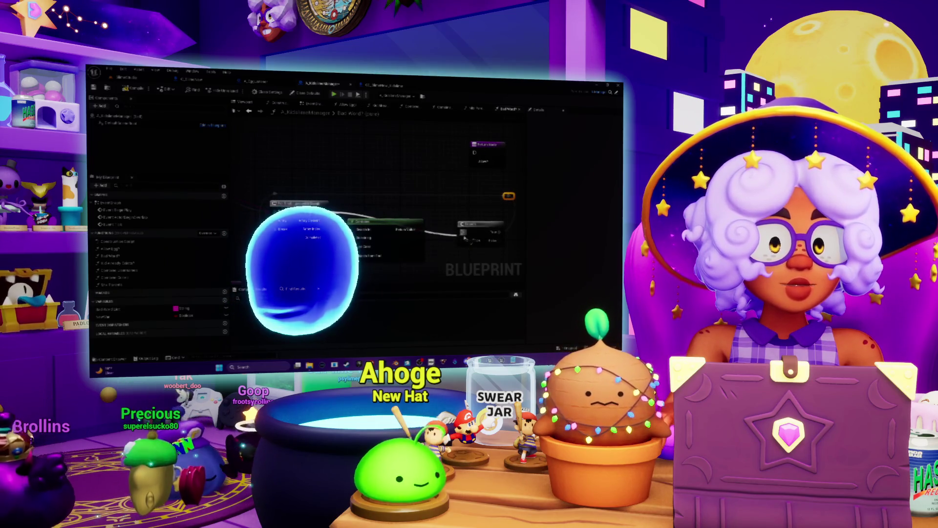
drag(476, 229, 465, 180)
- Add a new local variable to the Bad Word? function
drag(391, 244, 459, 230)
mouse_move(390, 207)
mouse_down()
mouse_move(348, 234)
mouse_move(248, 227)
mouse_up()
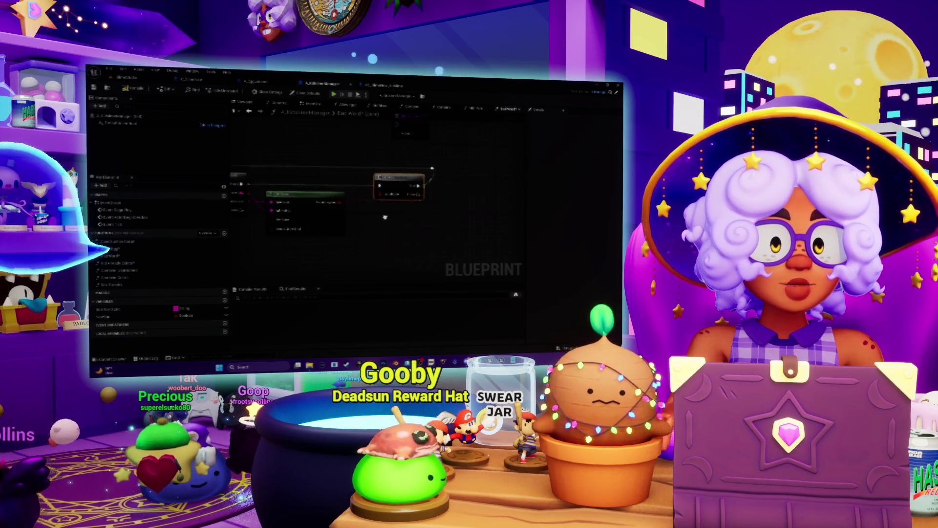
click(225, 332)
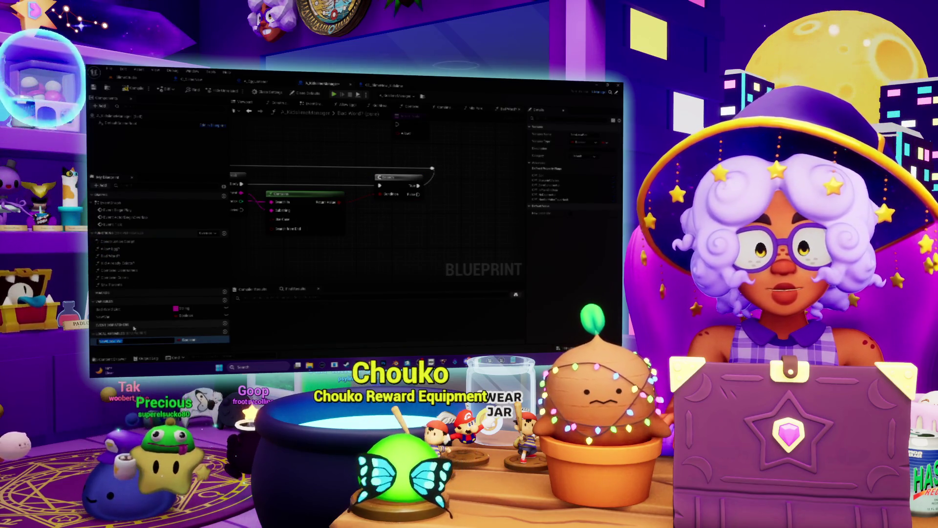
- Rename the local variable and place its Set node beside the Branch node
text(Bi)
key(Return)
drag(341, 178, 360, 155)
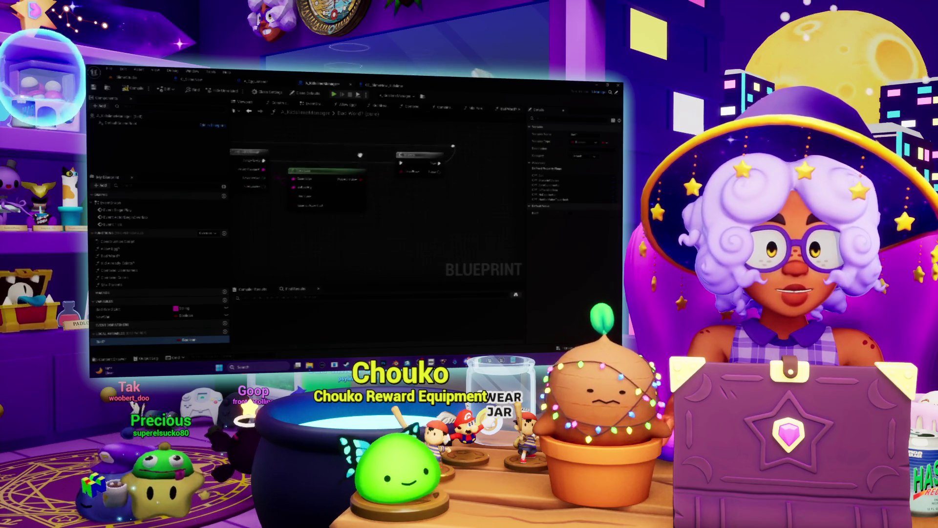
mouse_move(462, 212)
mouse_down()
mouse_move(486, 170)
mouse_move(472, 172)
mouse_up()
click(477, 228)
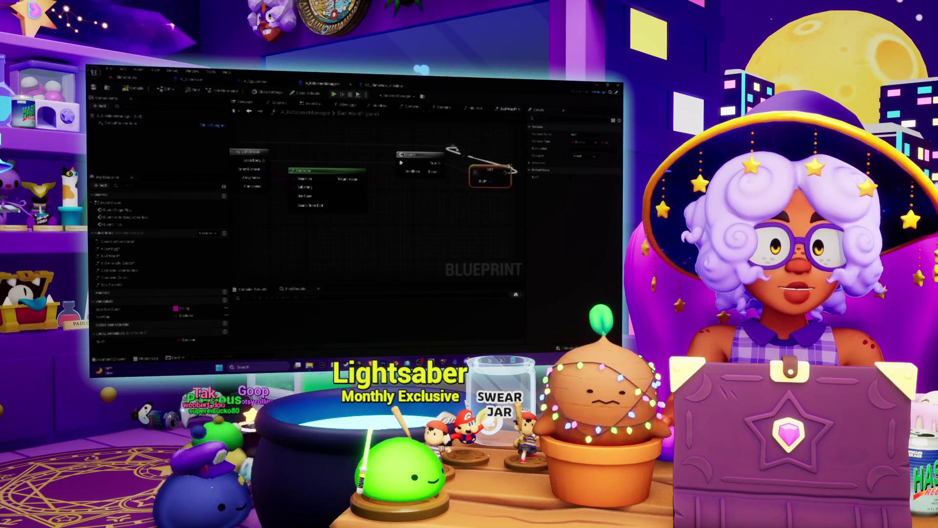
drag(491, 171, 470, 162)
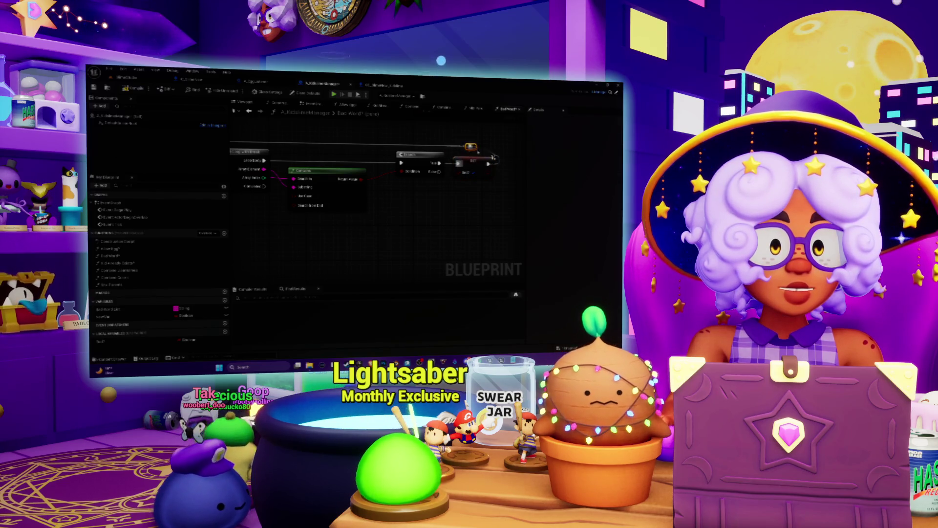
- Add a second Set node for the variable and rewire execution through it
scroll(447, 188, down, 3)
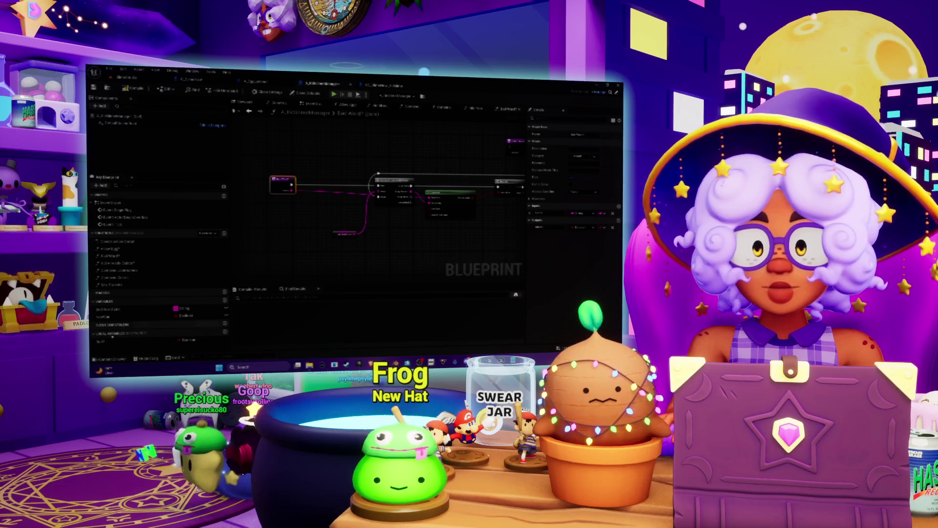
drag(277, 226, 276, 227)
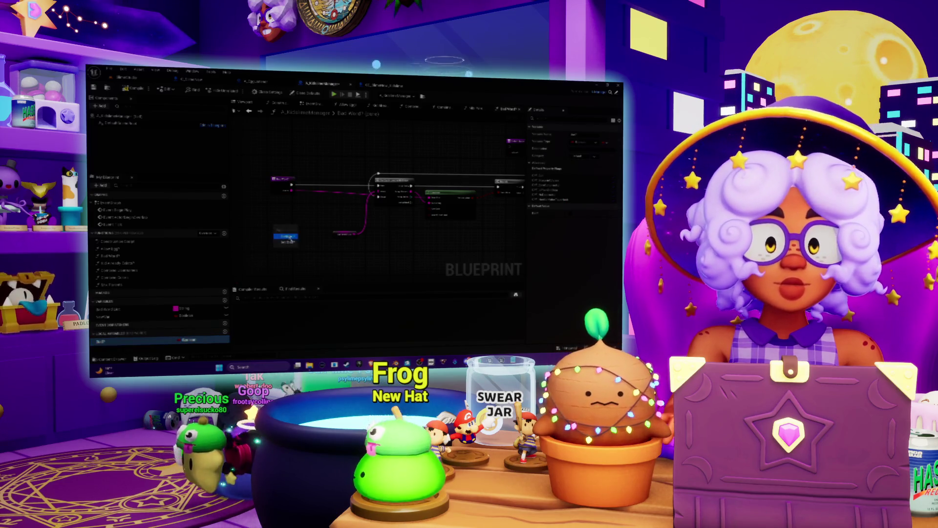
click(289, 242)
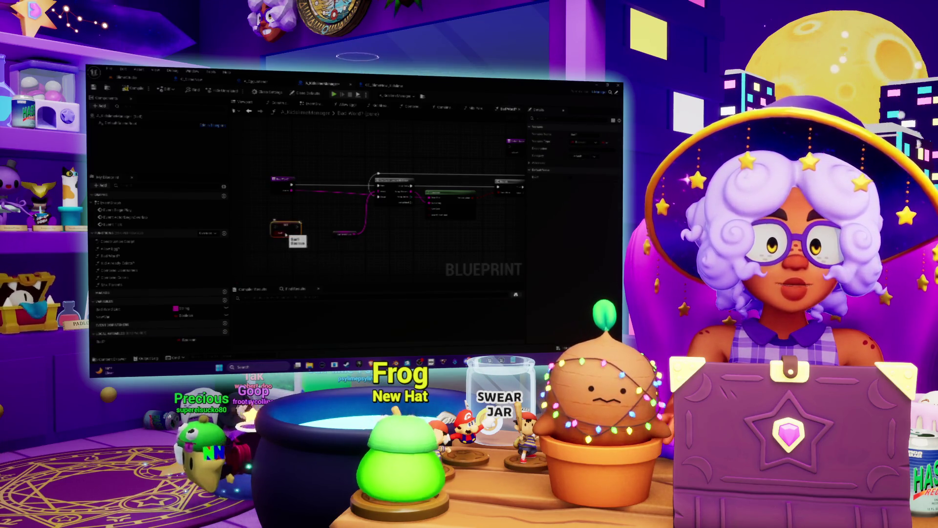
drag(286, 234, 282, 236)
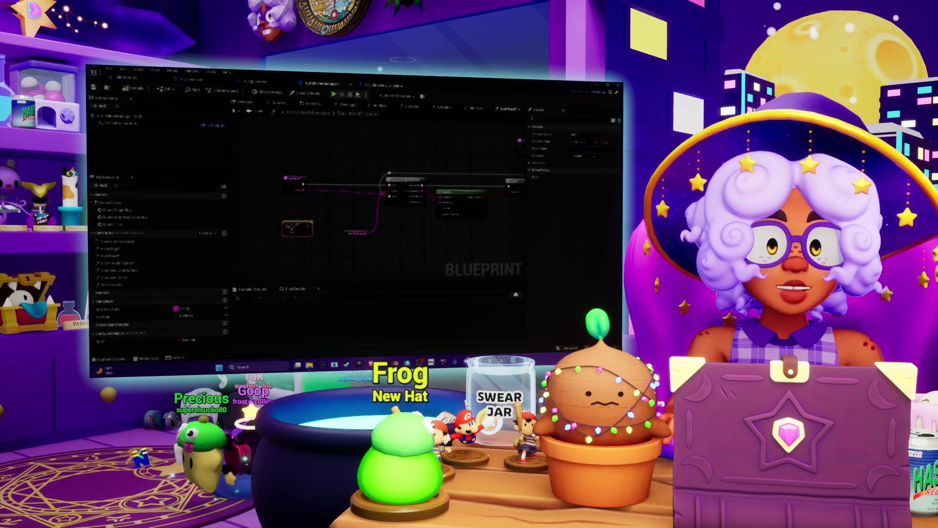
drag(344, 189, 388, 192)
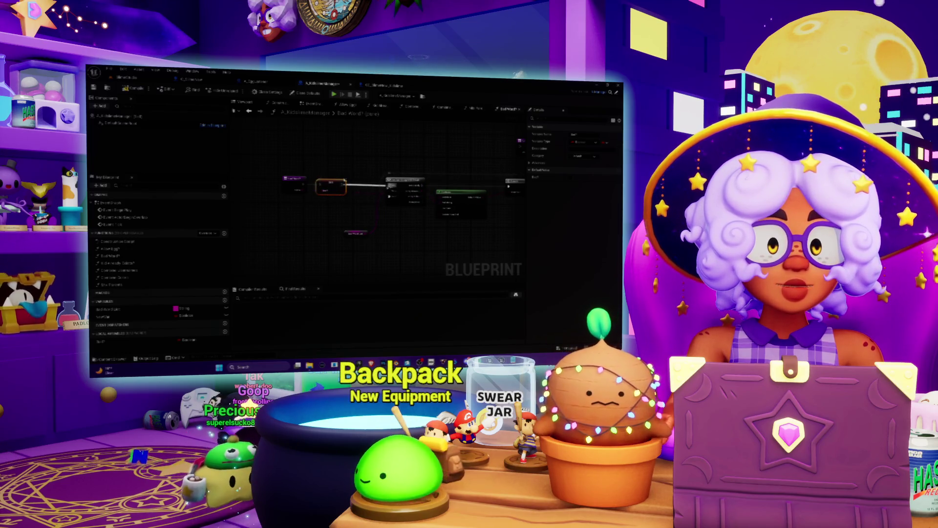
- Select the node to check the function's inputs and outputs
drag(336, 208, 287, 205)
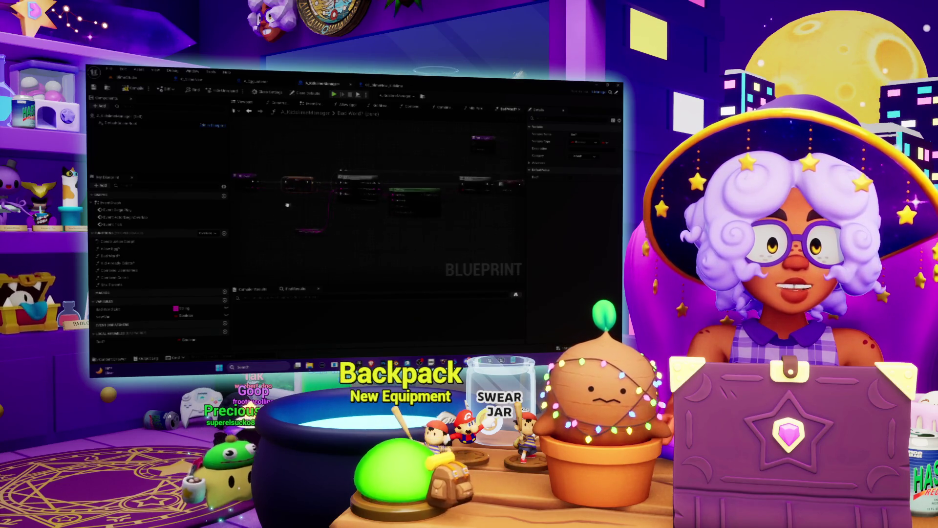
drag(395, 228, 443, 234)
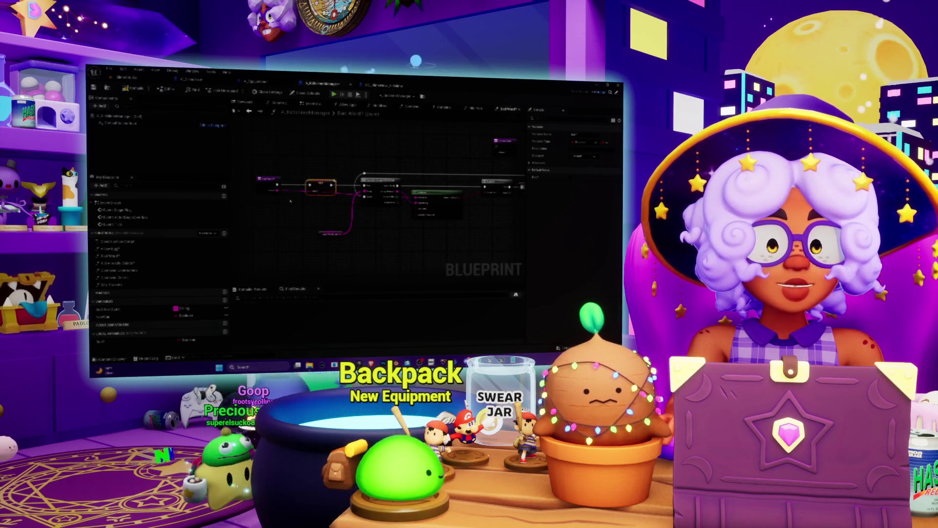
drag(409, 218, 401, 223)
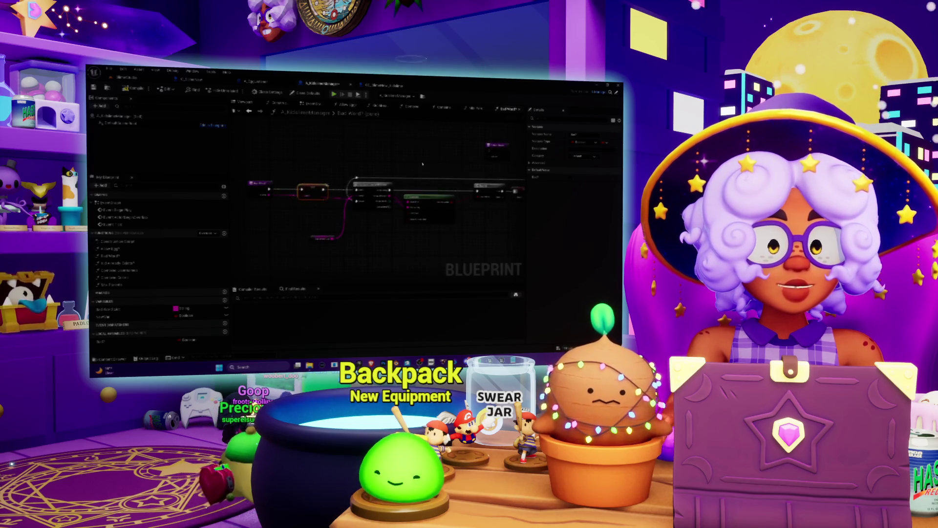
scroll(422, 164, down, 2)
click(336, 250)
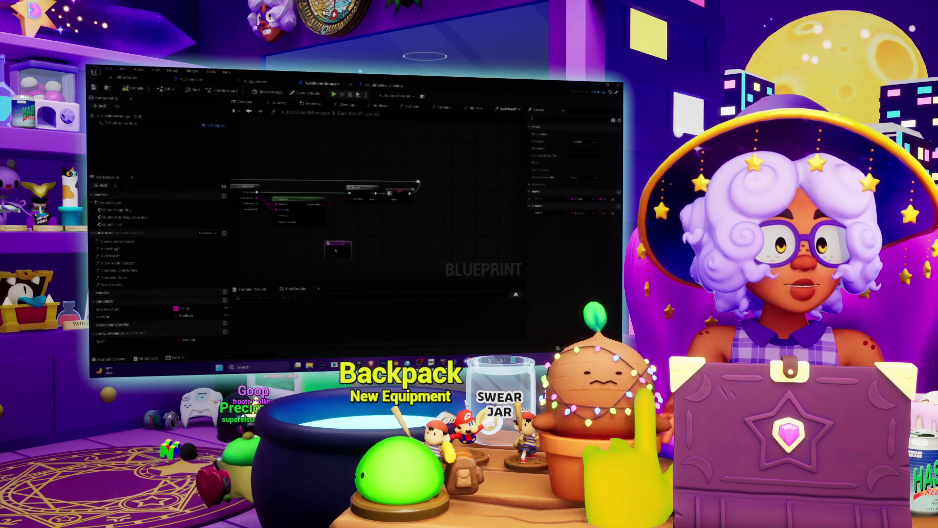
scroll(343, 225, up, 1)
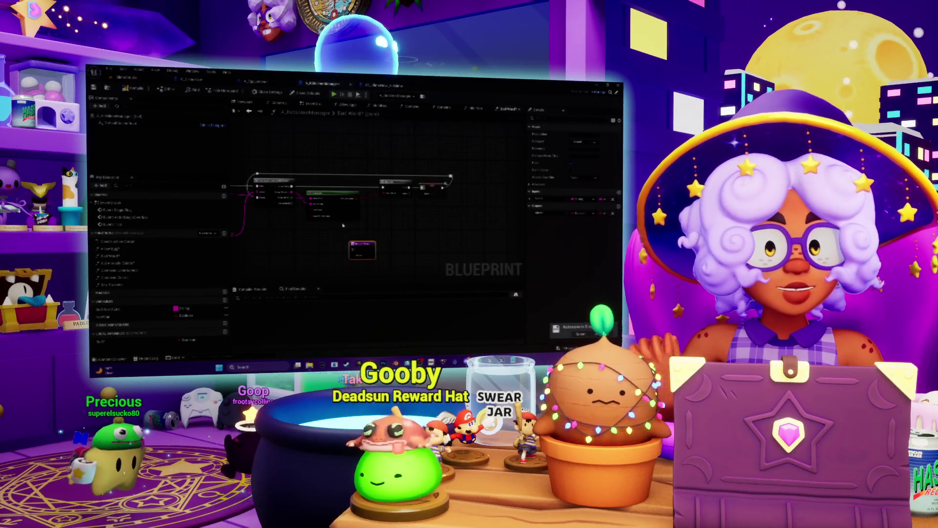
- Move the small variable node up and connect the result wire into the Return Node's input
drag(353, 250, 387, 221)
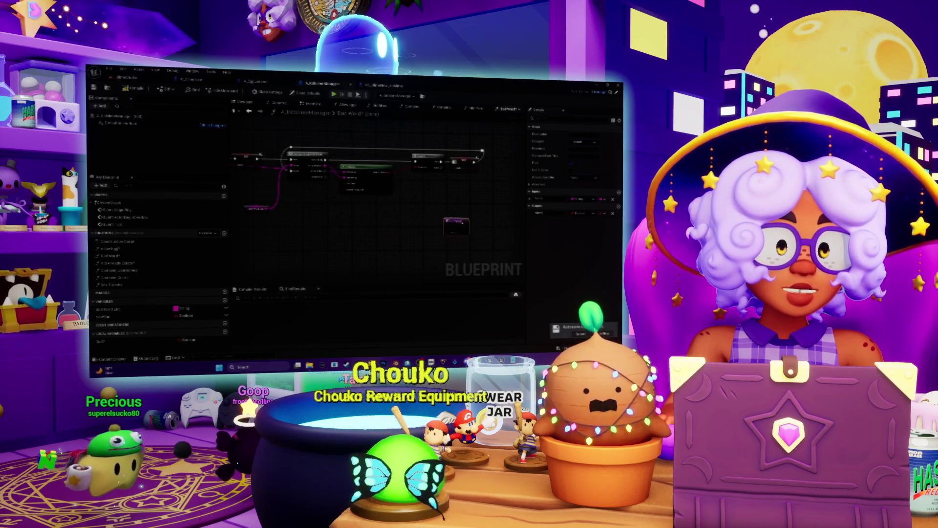
scroll(432, 227, down, 1)
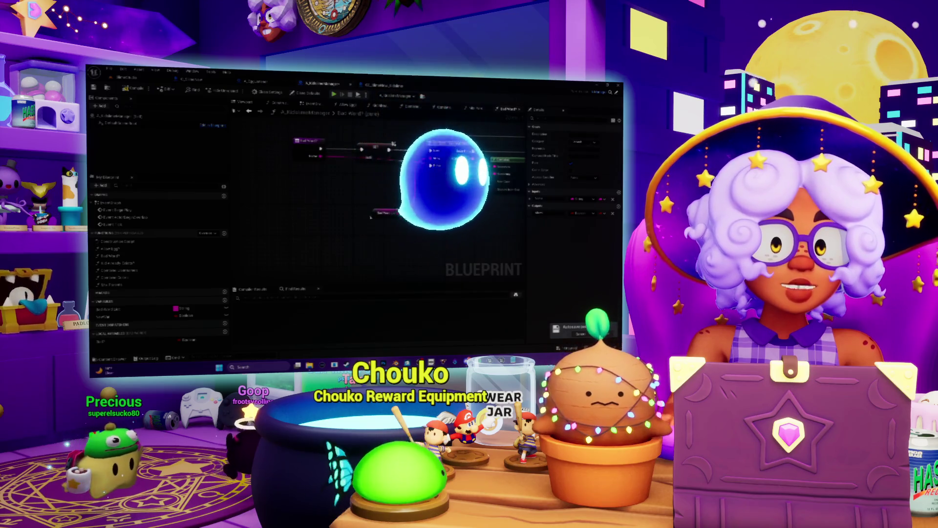
mouse_move(387, 213)
mouse_down()
mouse_move(391, 190)
mouse_move(406, 210)
mouse_move(390, 207)
mouse_move(406, 207)
mouse_up()
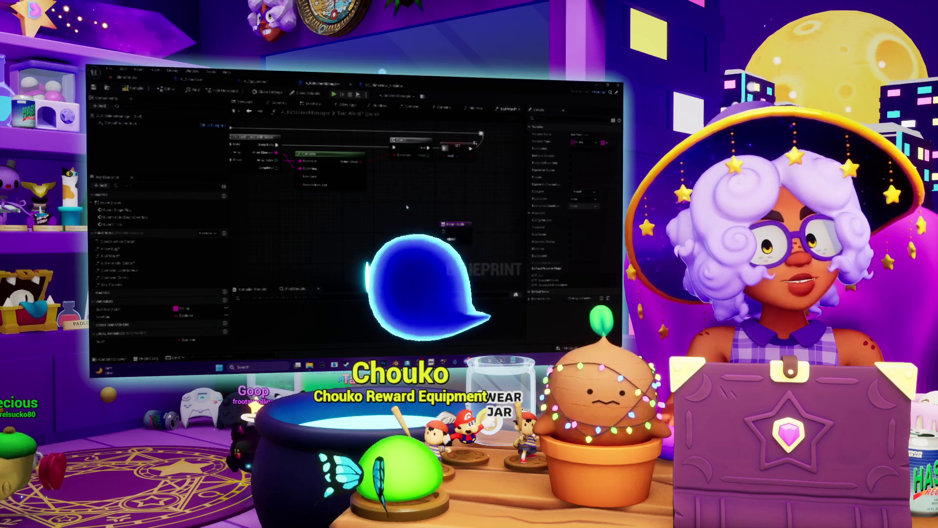
click(455, 223)
mouse_move(413, 215)
mouse_down()
mouse_move(412, 200)
mouse_move(283, 236)
mouse_move(335, 216)
mouse_up()
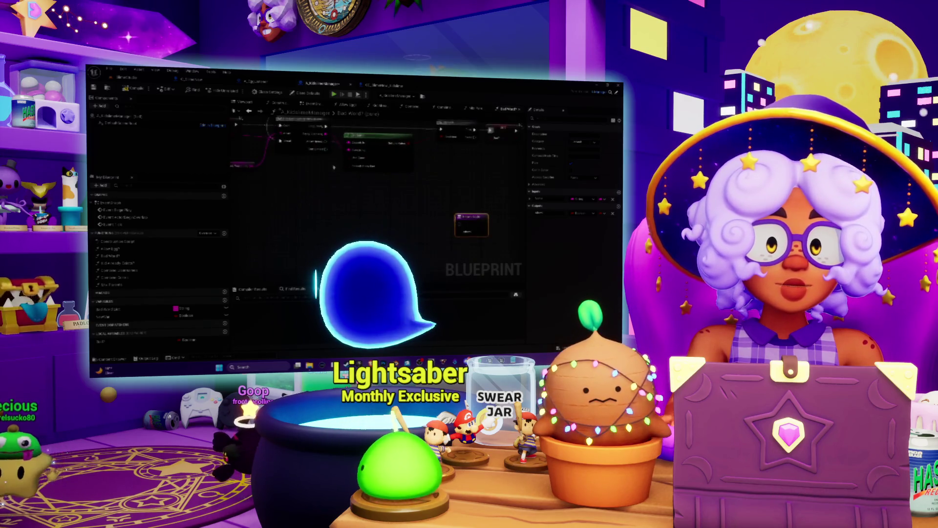
drag(422, 231, 473, 233)
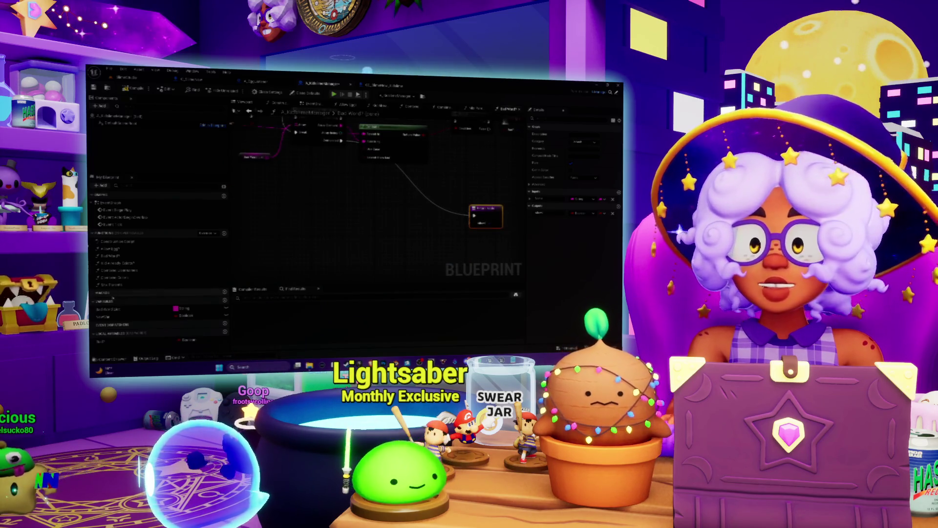
click(110, 316)
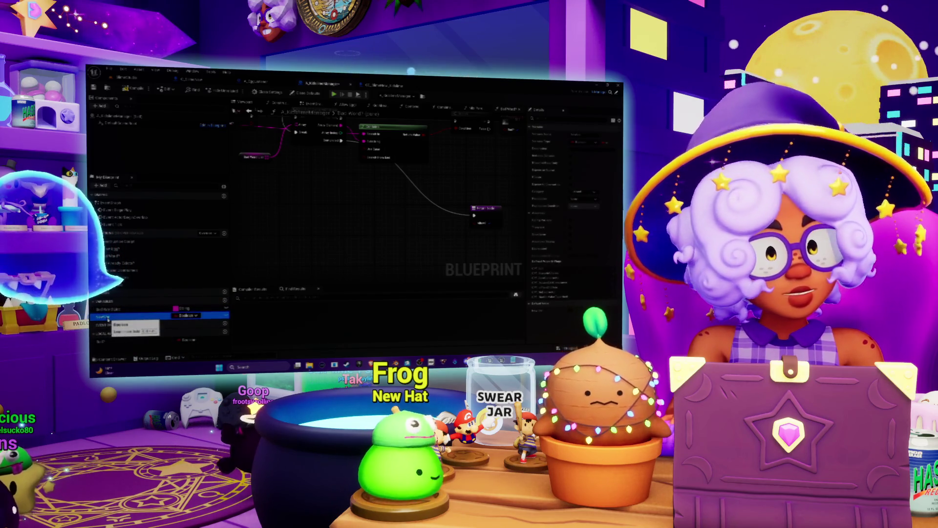
- Delete the unused variable from My Blueprint and select the remaining local variable
double_click(108, 317)
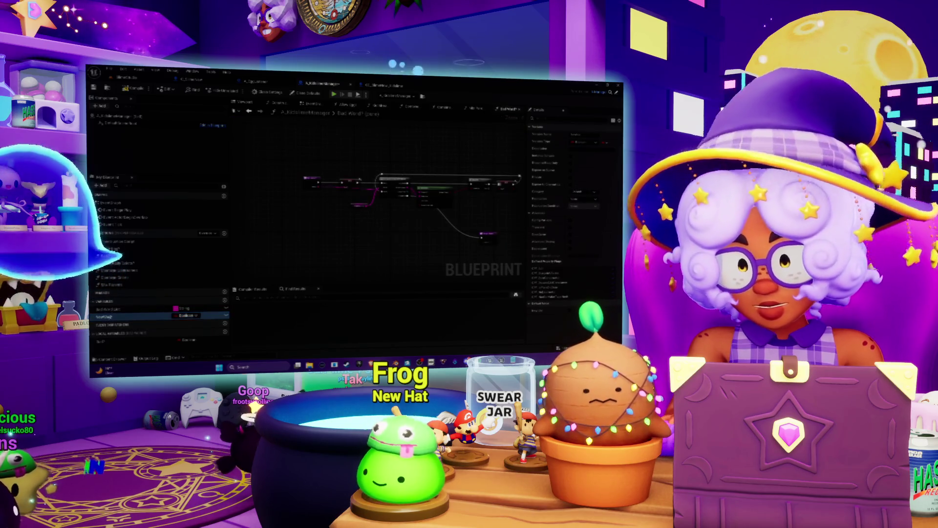
click(109, 318)
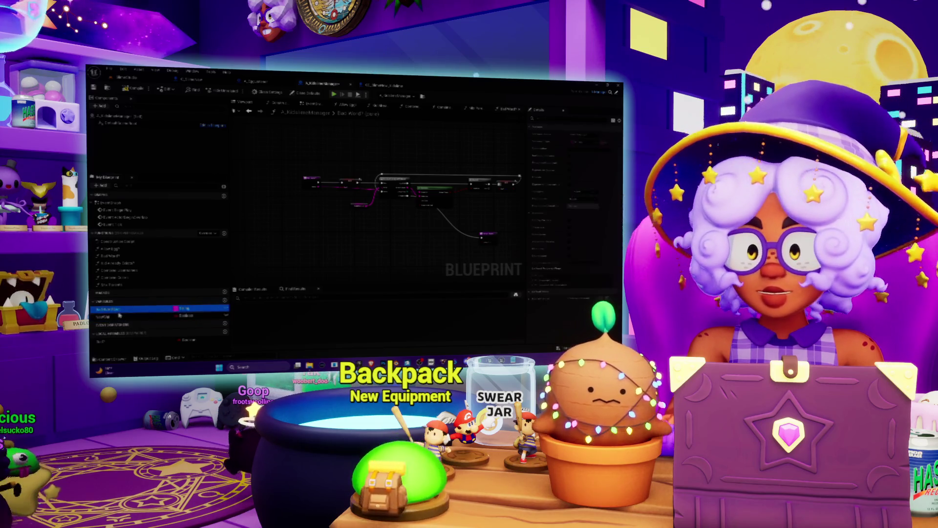
key(Delete)
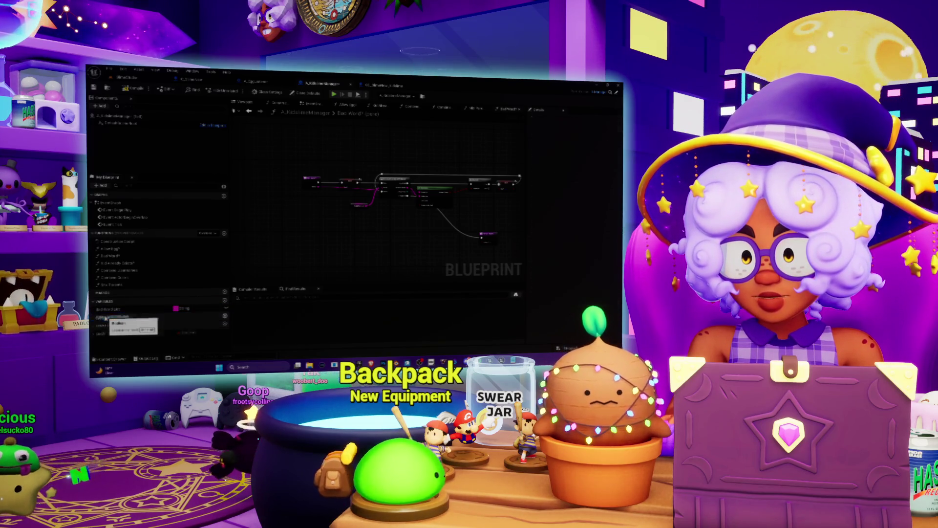
click(112, 333)
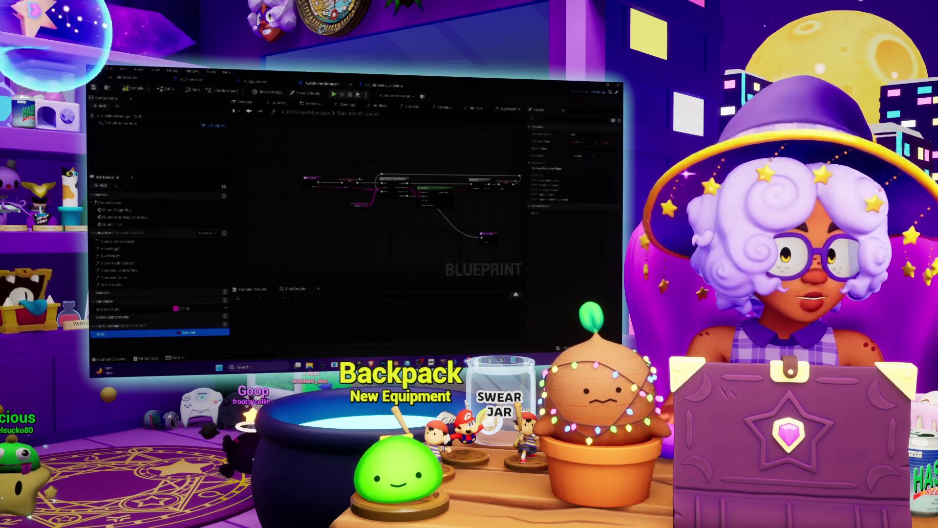
scroll(380, 214, up, 3)
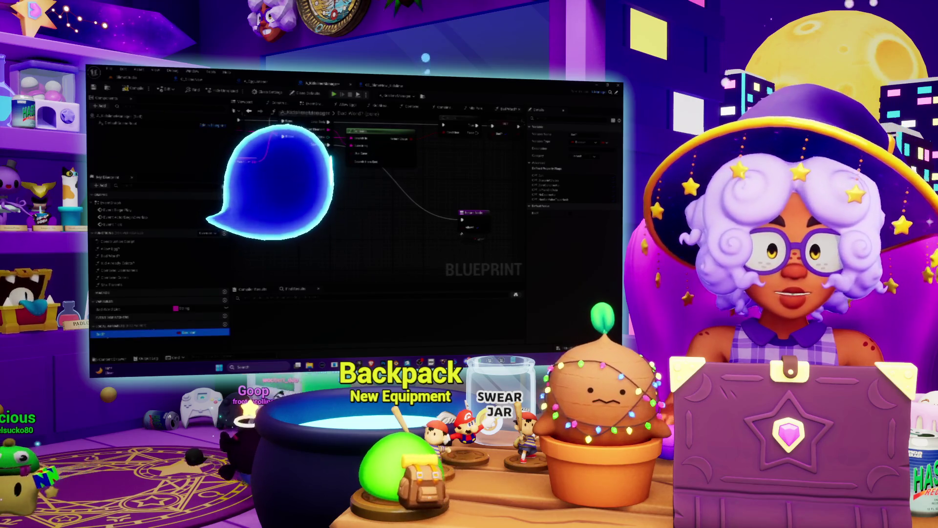
- Drop a Get Bad? node into the graph, then inspect the Return node and a variable node
drag(112, 332, 428, 225)
click(467, 218)
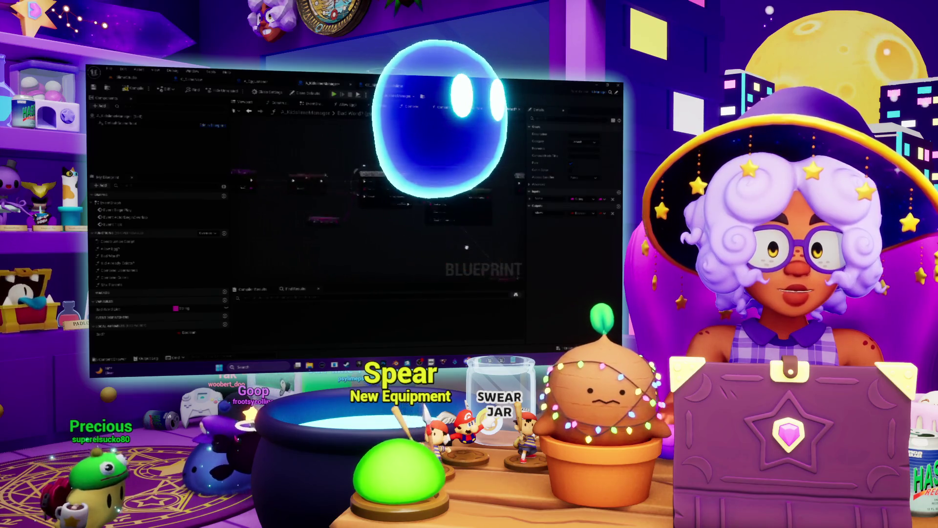
click(346, 187)
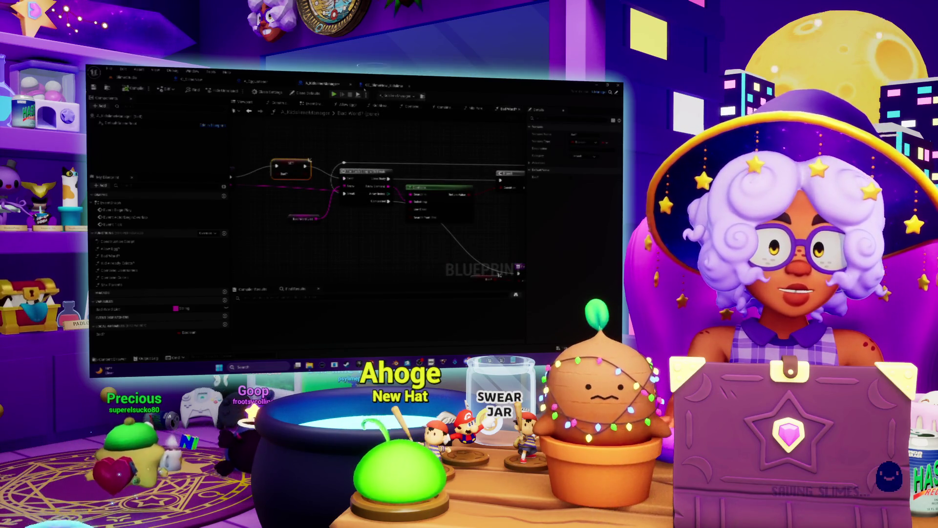
- Switch to the Mix Parents graph and open Kid Already Exists? from its call node
click(478, 109)
drag(404, 175, 350, 182)
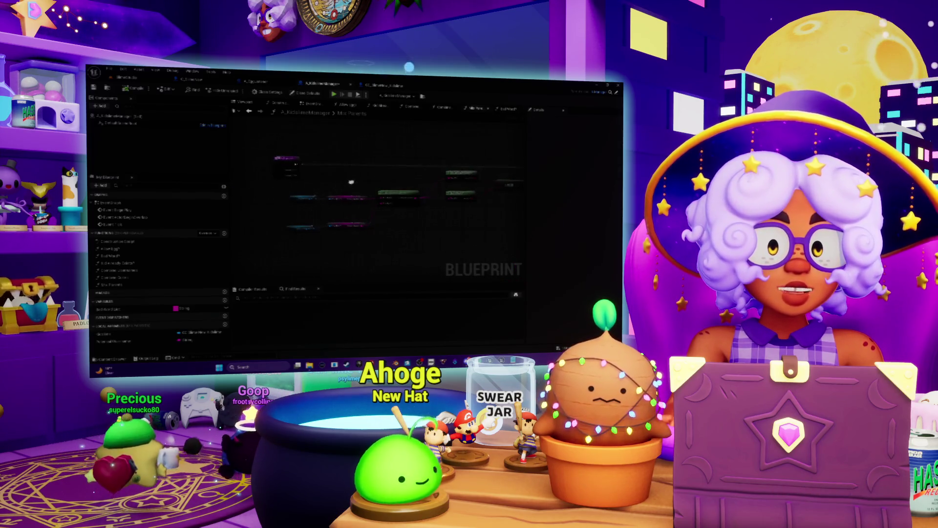
scroll(416, 159, up, 4)
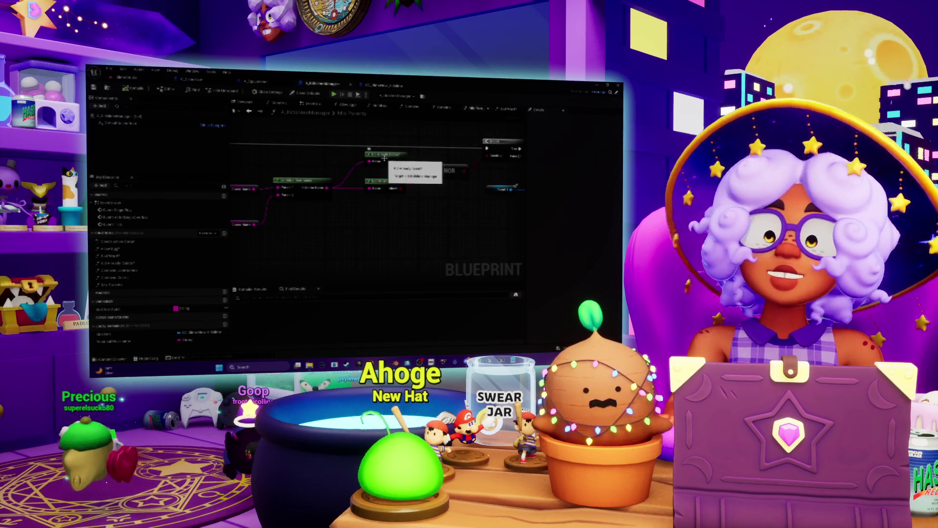
double_click(384, 156)
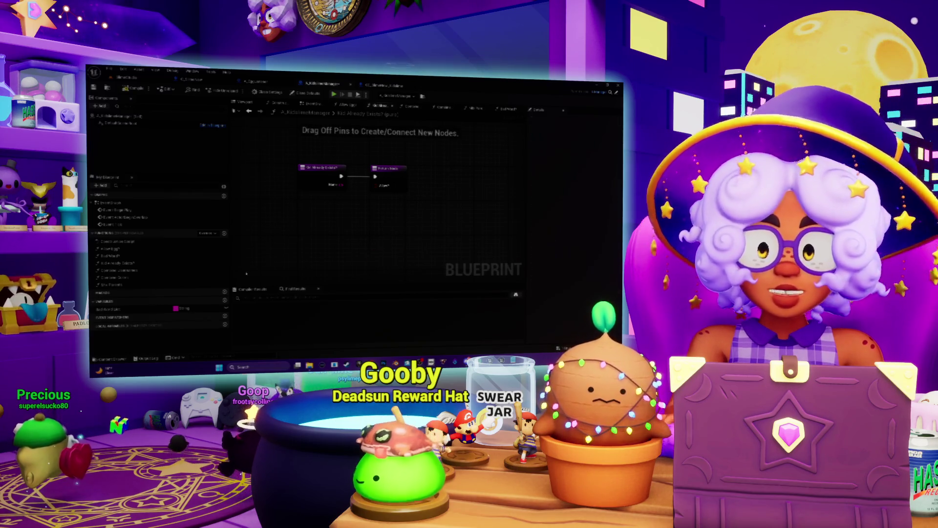
- Add a local variable of type String to Kid Already Exists?, then go to the Kid Parents graph
click(225, 301)
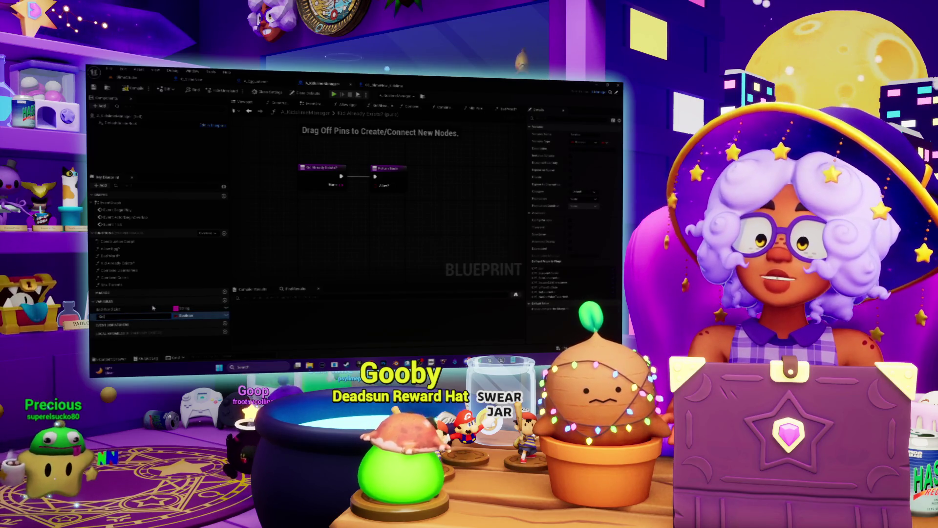
text(er)
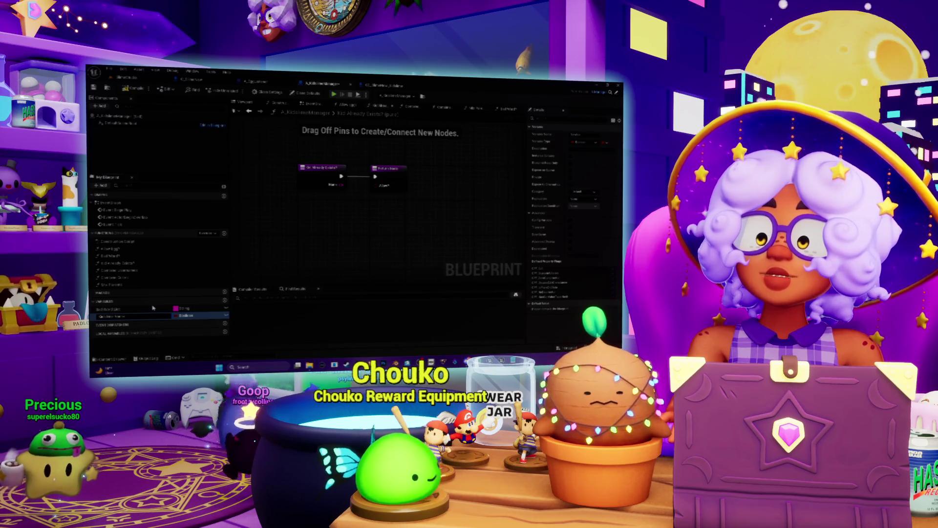
click(579, 143)
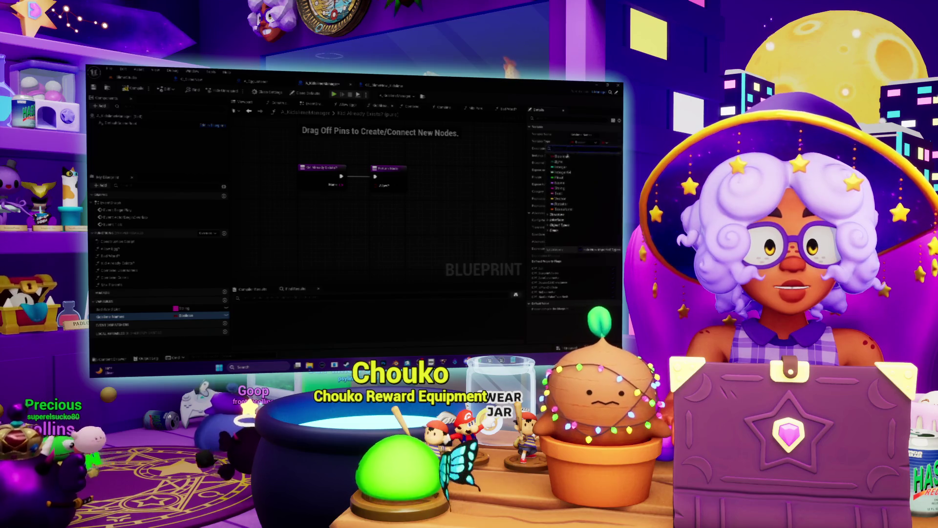
click(560, 189)
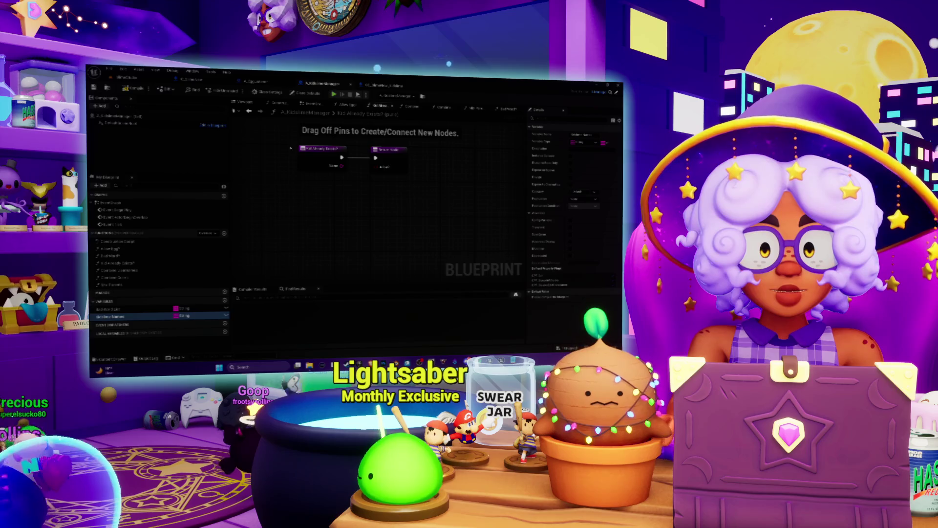
click(471, 110)
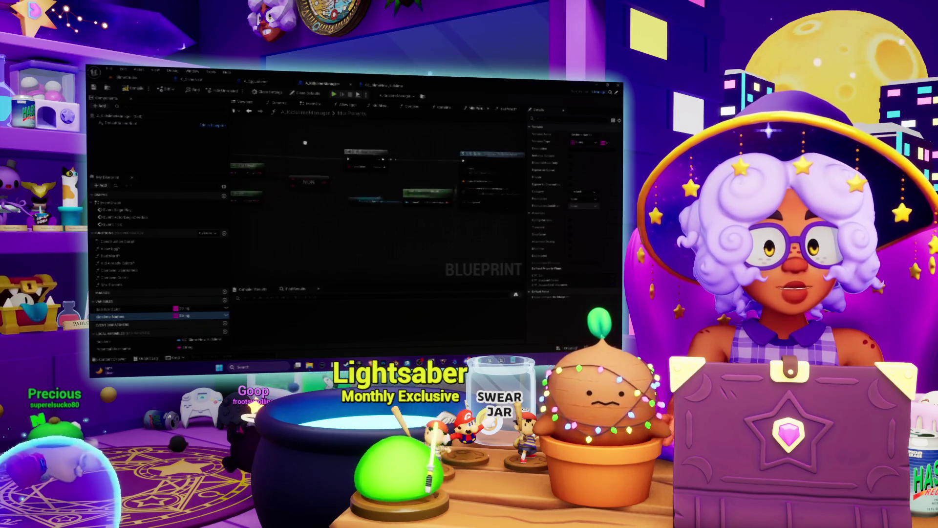
scroll(385, 175, up, 1)
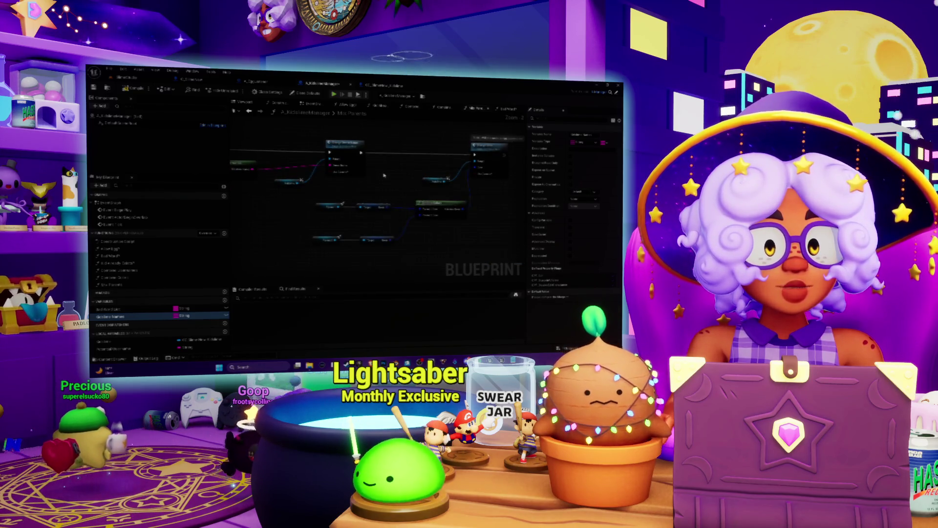
scroll(384, 175, up, 2)
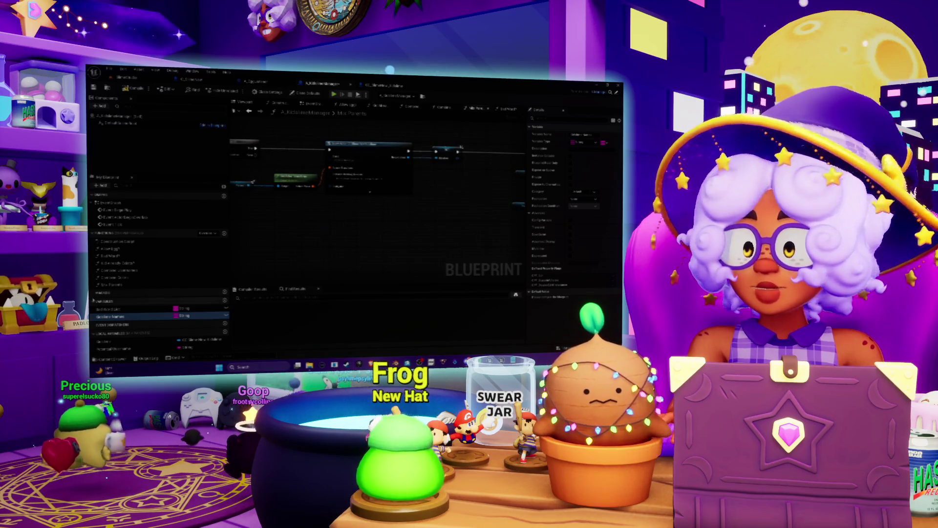
scroll(408, 208, down, 2)
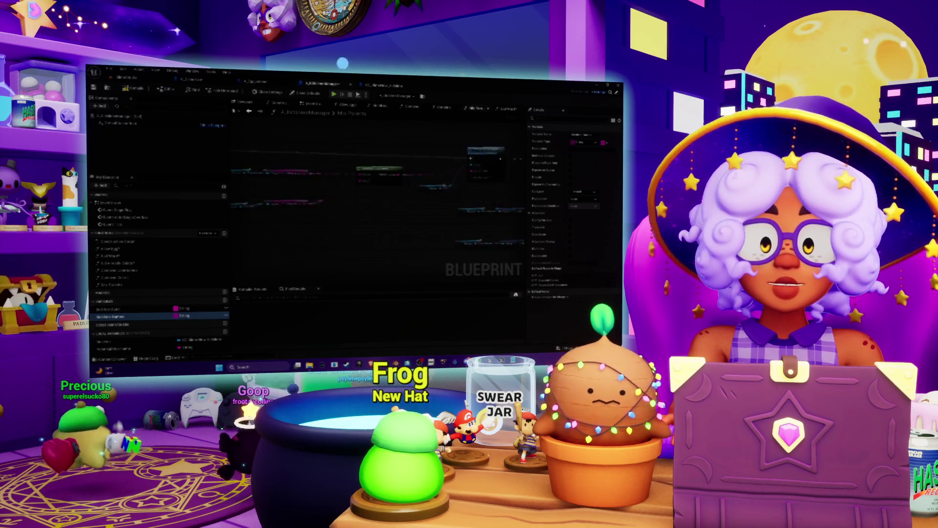
mouse_move(374, 211)
mouse_down()
mouse_move(326, 209)
mouse_move(341, 210)
mouse_up()
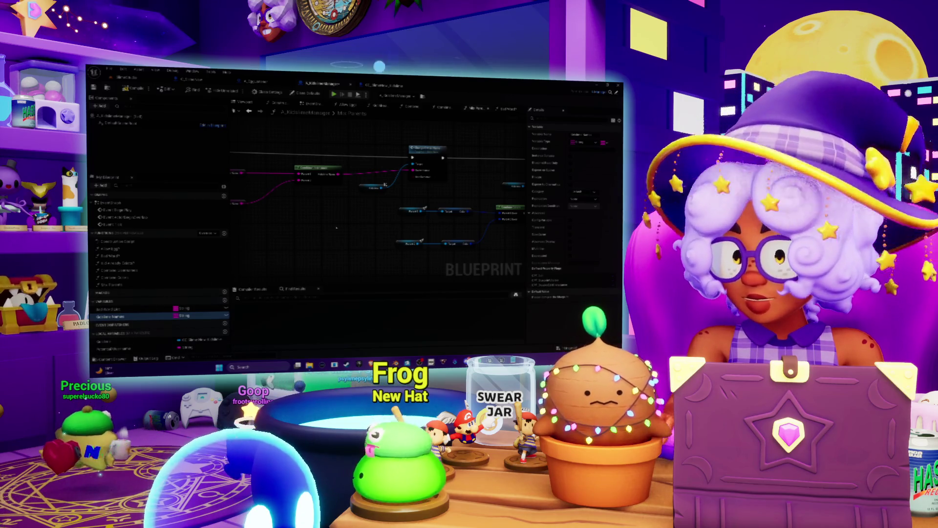
- In Mix Parents, move the node and promote its output pin to a local variable
double_click(161, 285)
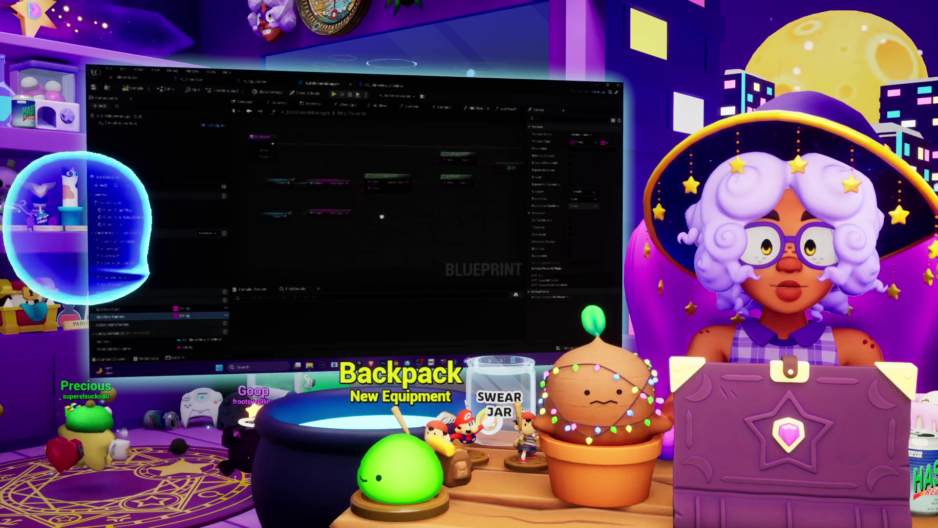
drag(407, 181, 399, 198)
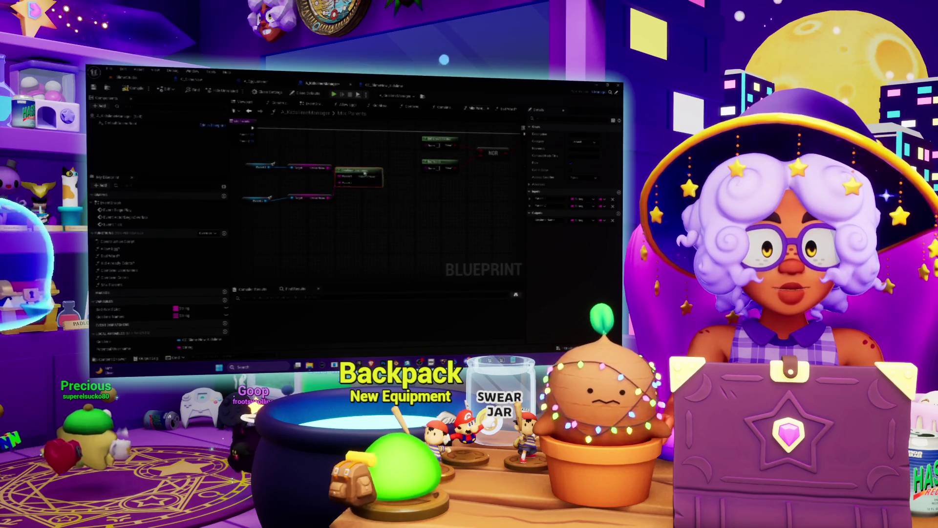
right_click(380, 181)
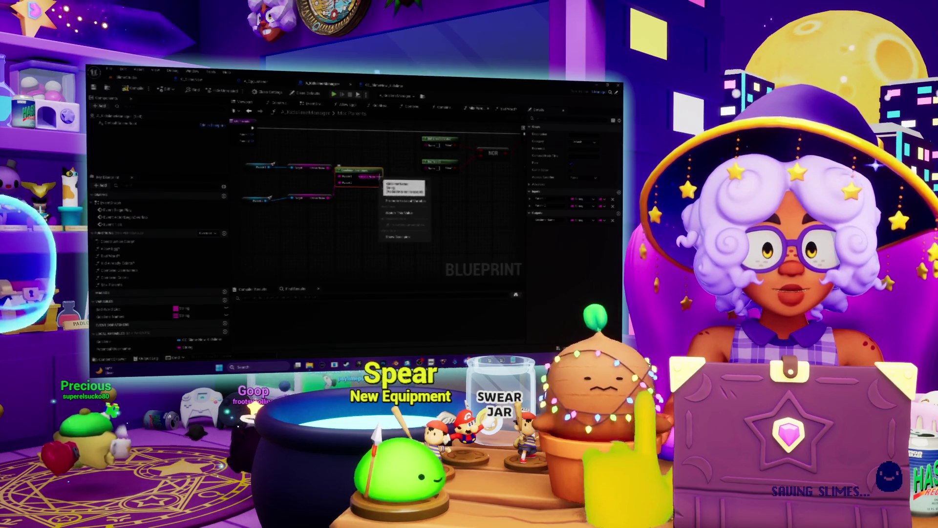
click(410, 203)
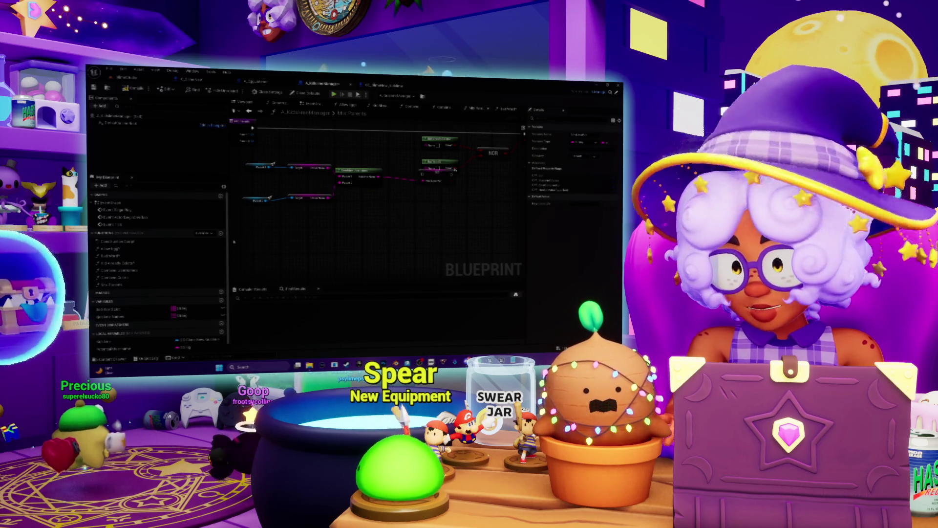
- Place a getter for the new local variable in the graph
scroll(126, 321, down, 1)
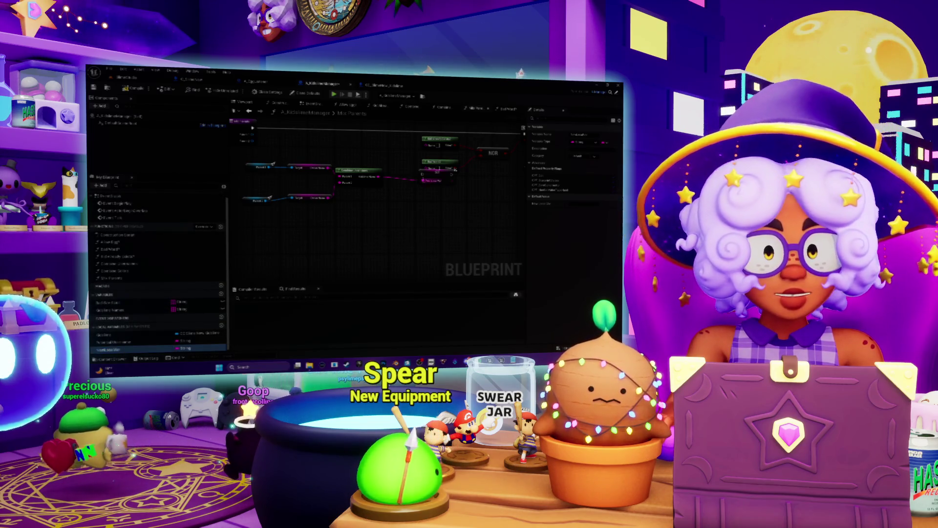
drag(431, 172, 421, 188)
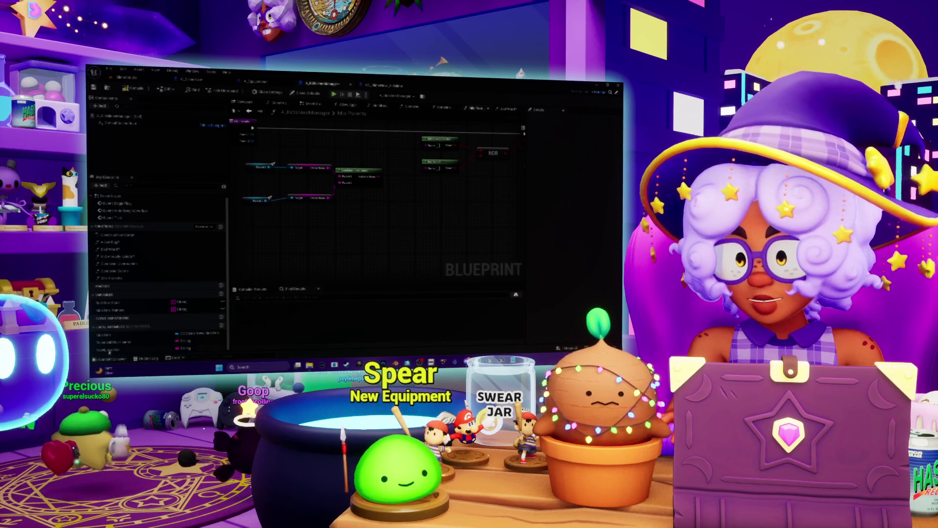
scroll(108, 350, up, 1)
scroll(352, 223, up, 1)
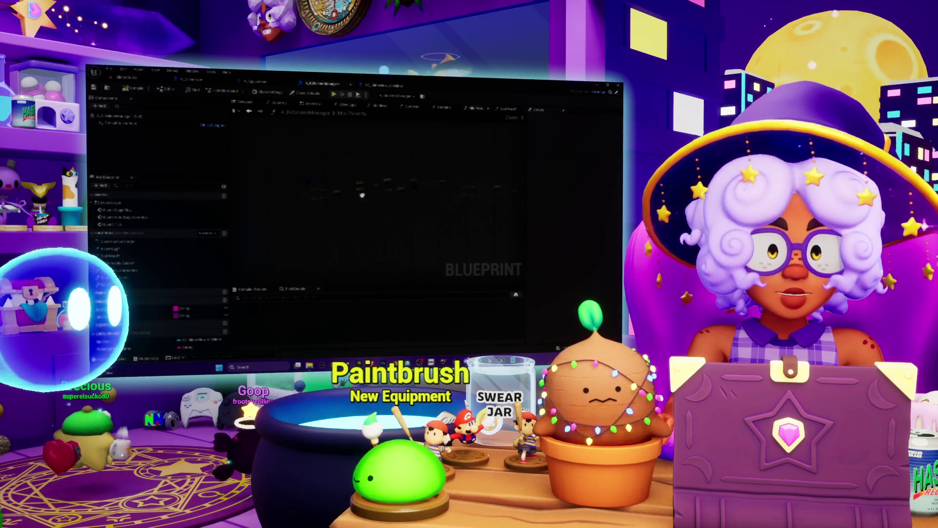
- Wire the Mix Parents entry execution pin into the SET node
scroll(418, 212, up, 1)
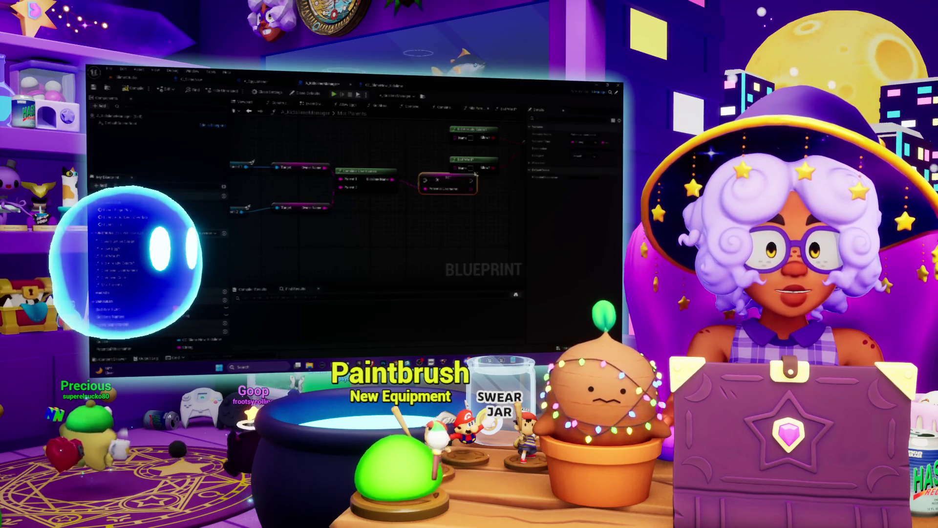
drag(340, 144, 367, 195)
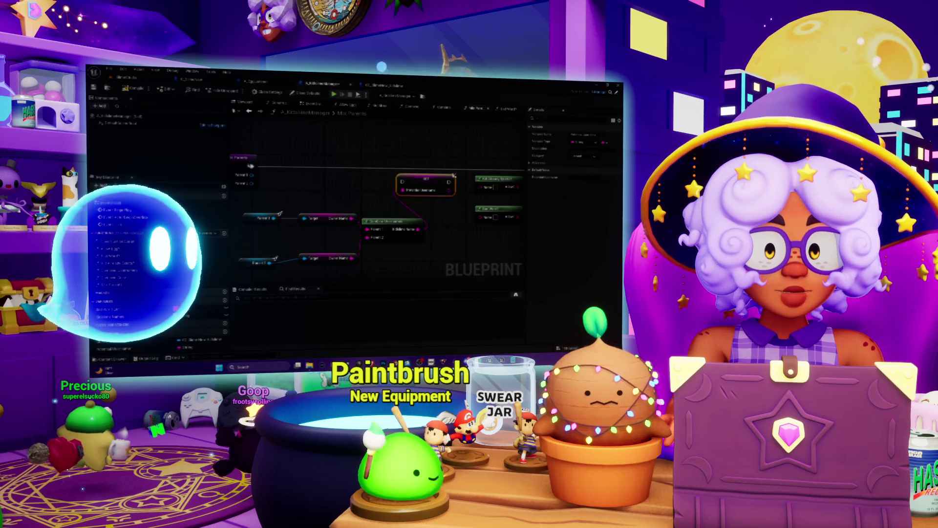
click(242, 157)
mouse_move(256, 166)
mouse_down()
mouse_move(359, 179)
mouse_move(415, 171)
mouse_move(377, 156)
mouse_up()
click(440, 177)
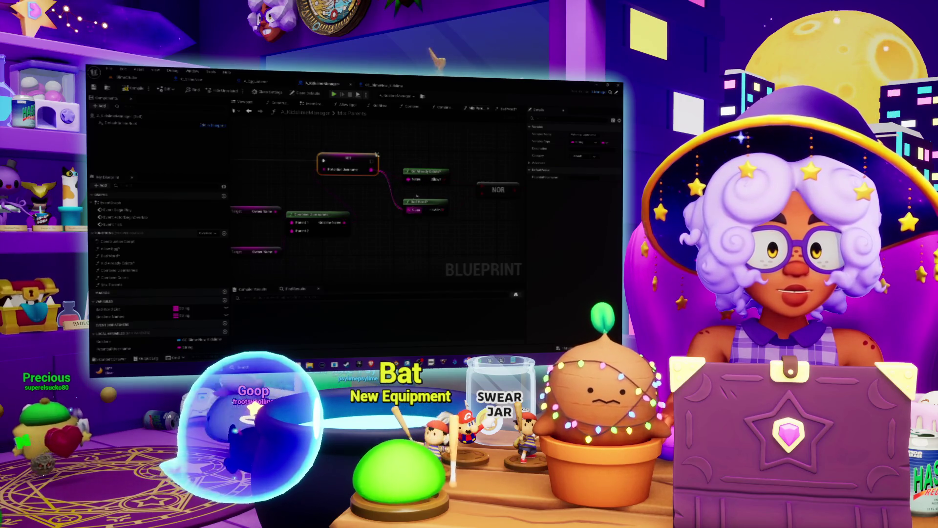
- Delete the selected old nodes and place a node for the local variable
drag(417, 196, 306, 209)
mouse_move(478, 226)
mouse_down()
mouse_move(439, 196)
mouse_move(504, 197)
mouse_up()
scroll(375, 173, down, 2)
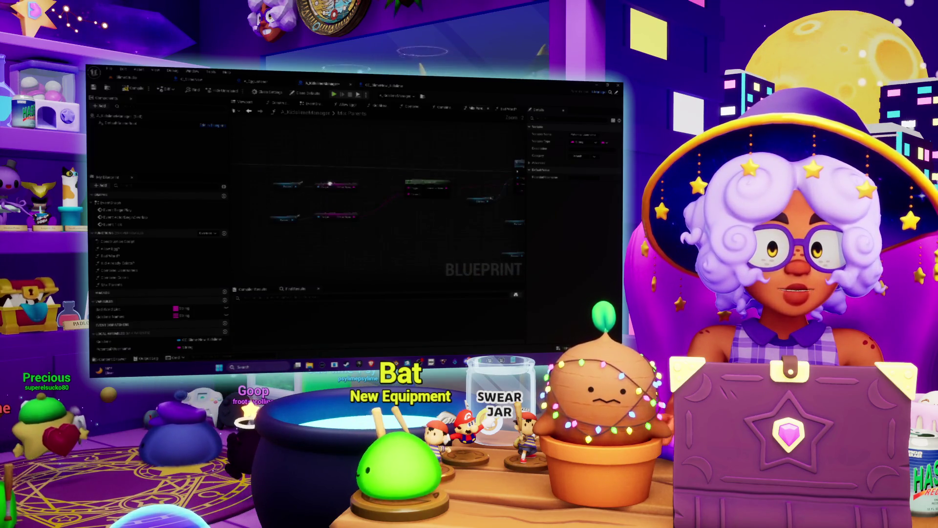
key(Delete)
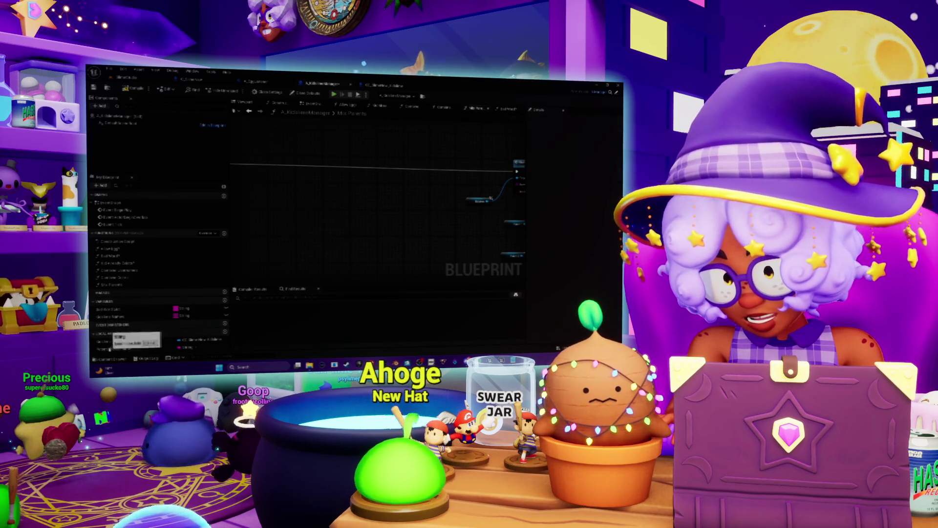
click(110, 348)
click(465, 188)
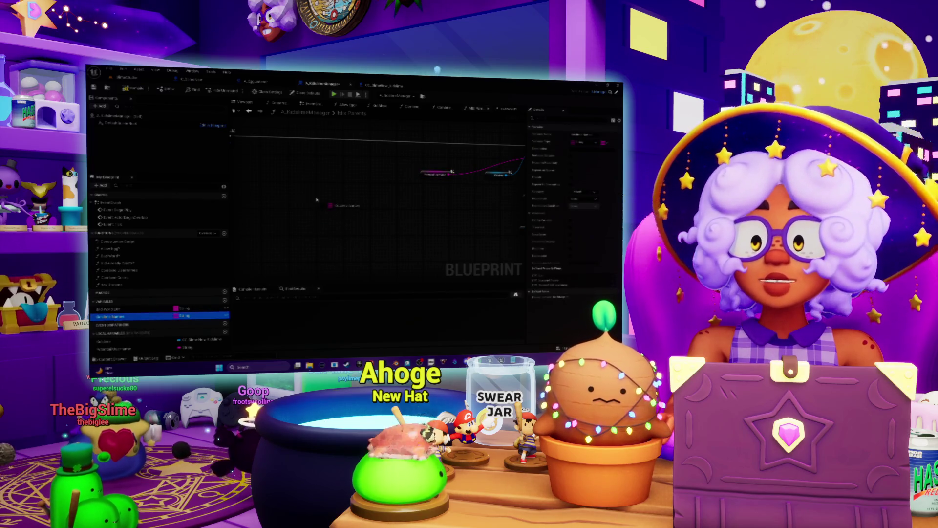
- Drop the variable as a getter and attach an Array ADD node to it
drag(316, 199, 316, 200)
click(338, 209)
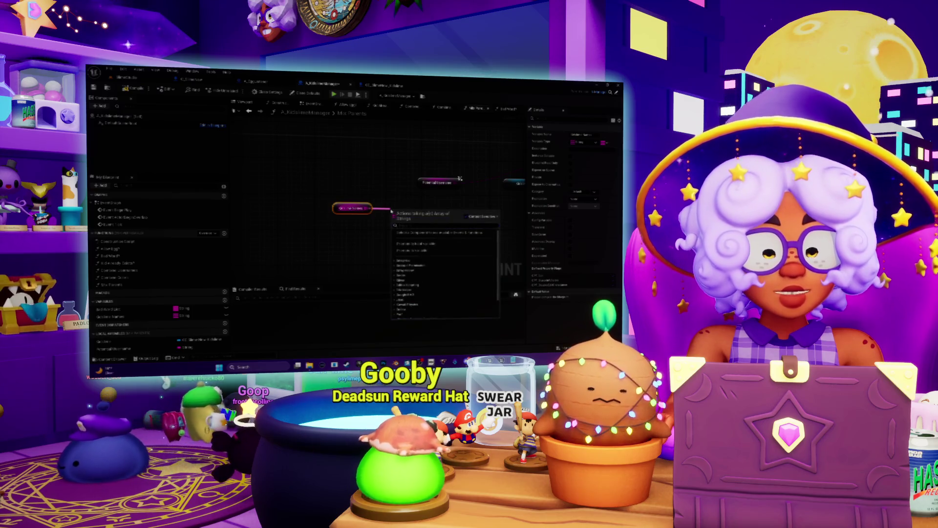
text(add)
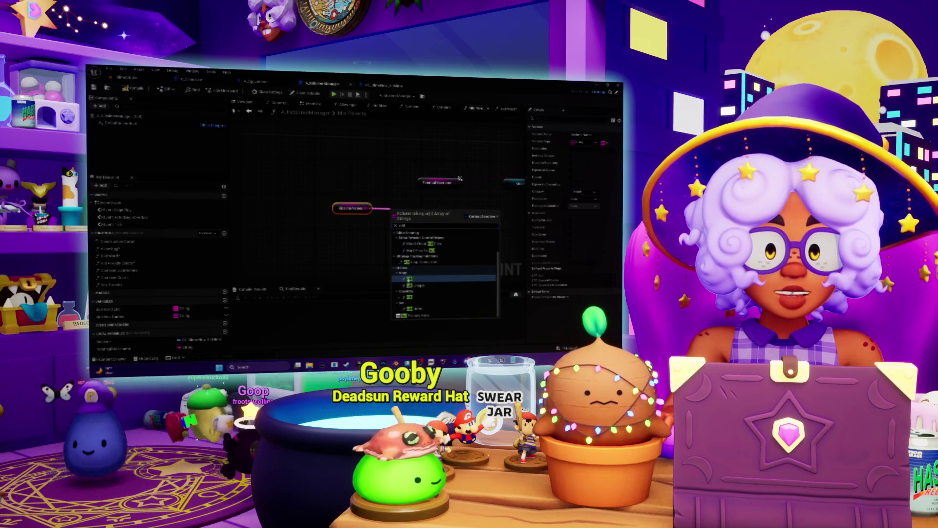
click(409, 279)
mouse_move(407, 211)
mouse_down()
mouse_move(460, 221)
mouse_move(434, 204)
mouse_move(315, 195)
mouse_up()
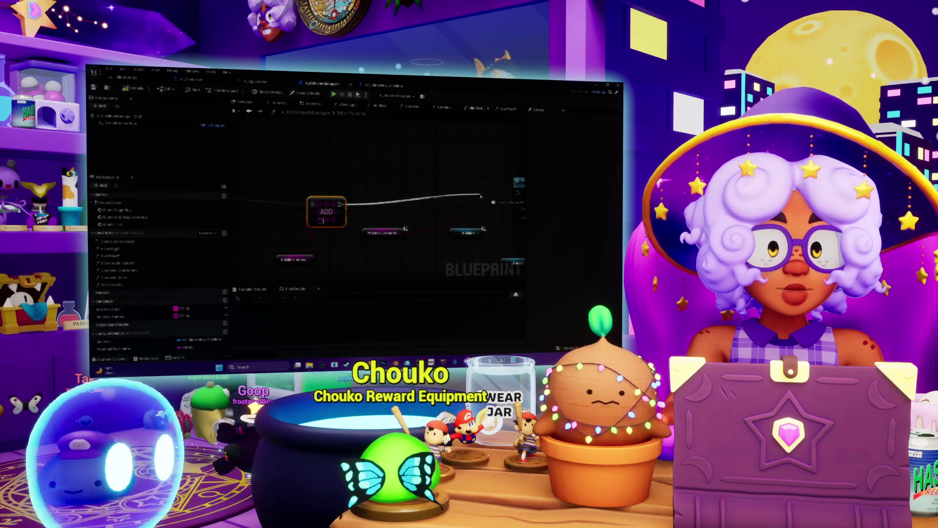
- Wire the ADD node to the next node and feed a Get node into it
drag(480, 195, 512, 193)
drag(310, 204, 392, 178)
drag(344, 244, 334, 220)
mouse_move(455, 213)
mouse_down()
mouse_move(370, 228)
mouse_move(427, 230)
mouse_up()
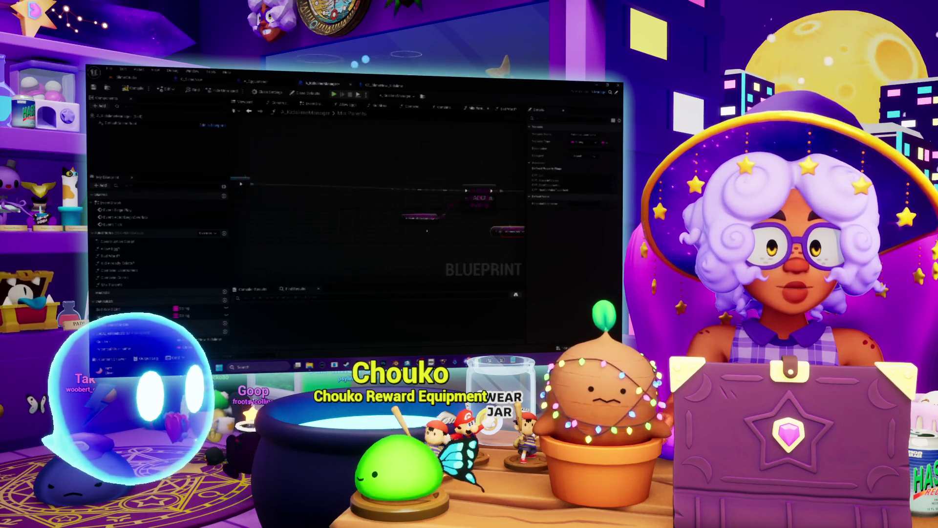
mouse_move(363, 218)
mouse_down()
mouse_move(446, 215)
mouse_move(461, 241)
mouse_move(468, 212)
mouse_move(415, 230)
mouse_move(424, 236)
mouse_up()
scroll(376, 205, up, 3)
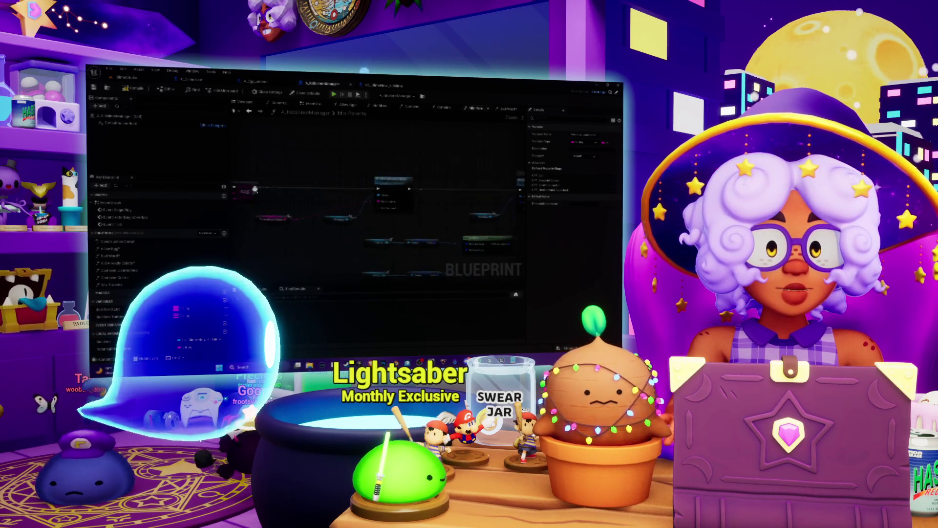
- Nudge the graph view right, then switch to the Chill Stream Tunes playlist and pause it
drag(293, 161, 327, 161)
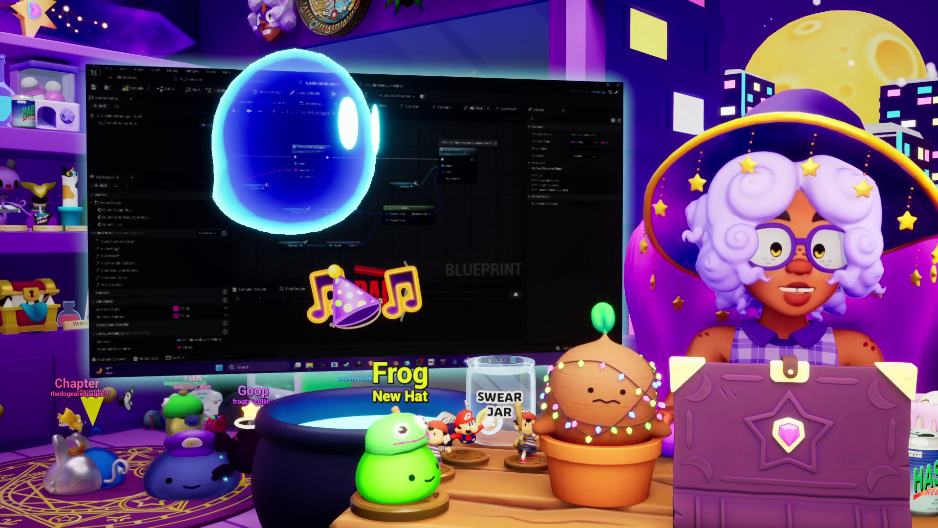
key(alt+Tab)
key(space)
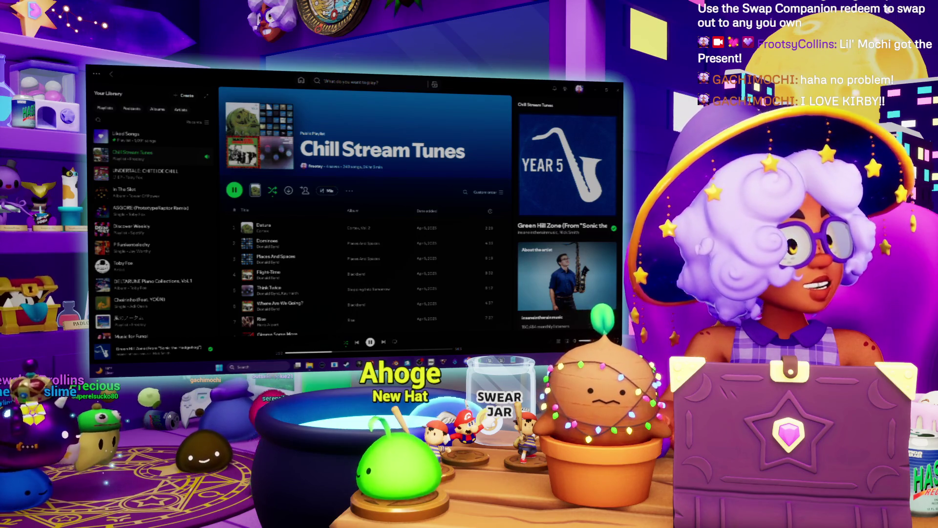
- In Twitch's Videos tab, play the most recent Cult of the Lamb broadcast
key(alt+Tab)
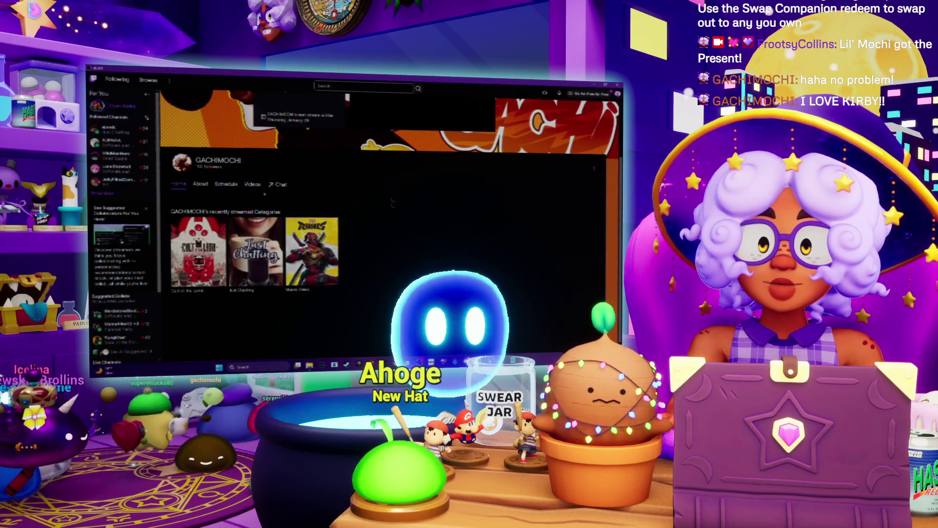
click(252, 185)
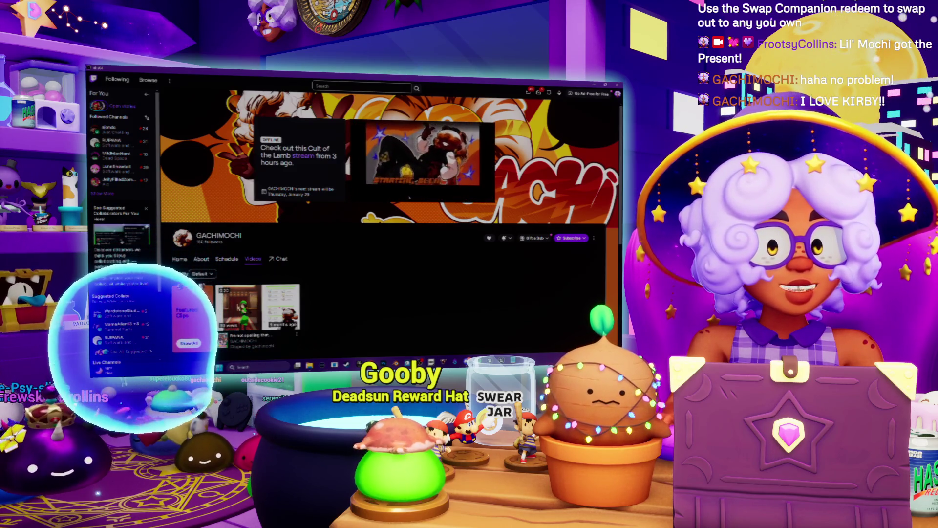
scroll(410, 197, down, 3)
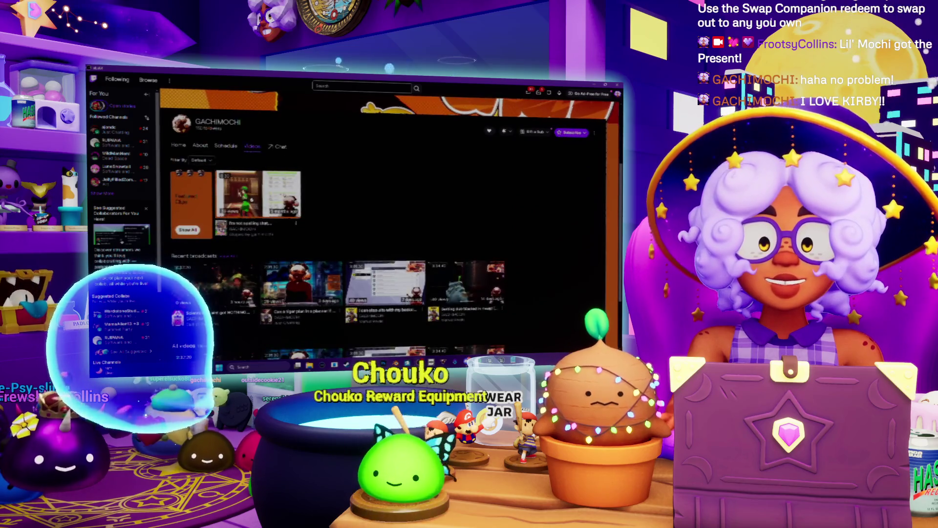
scroll(238, 205, down, 2)
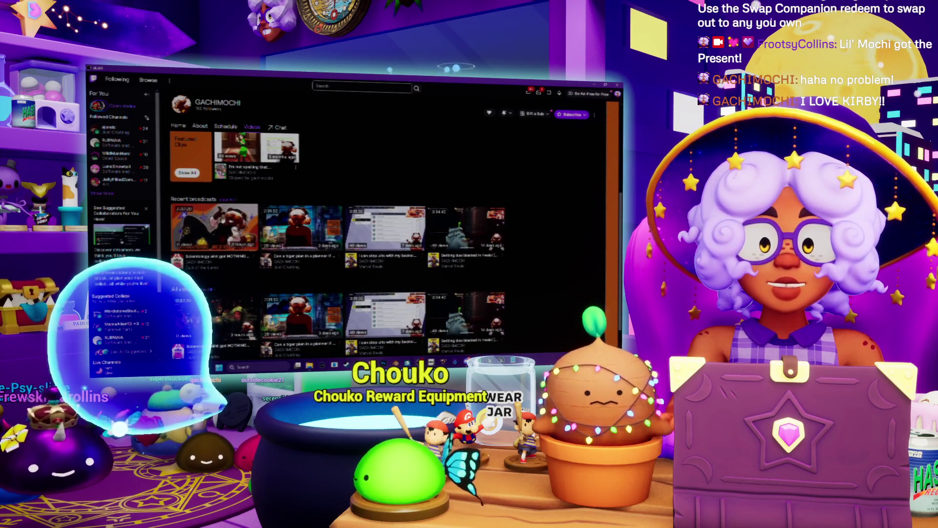
click(225, 228)
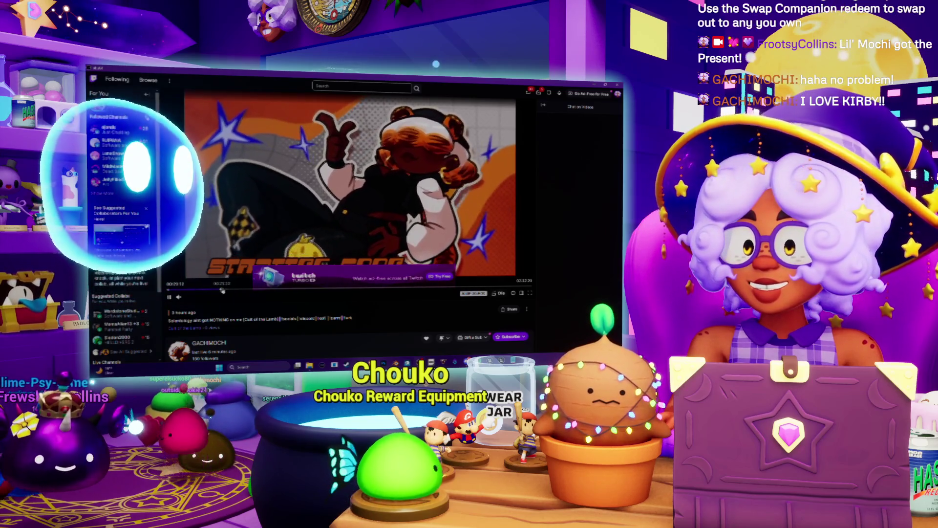
- Jump the broadcast to 21:32, then pause the Chill Stream Tunes playlist in Spotify
click(221, 290)
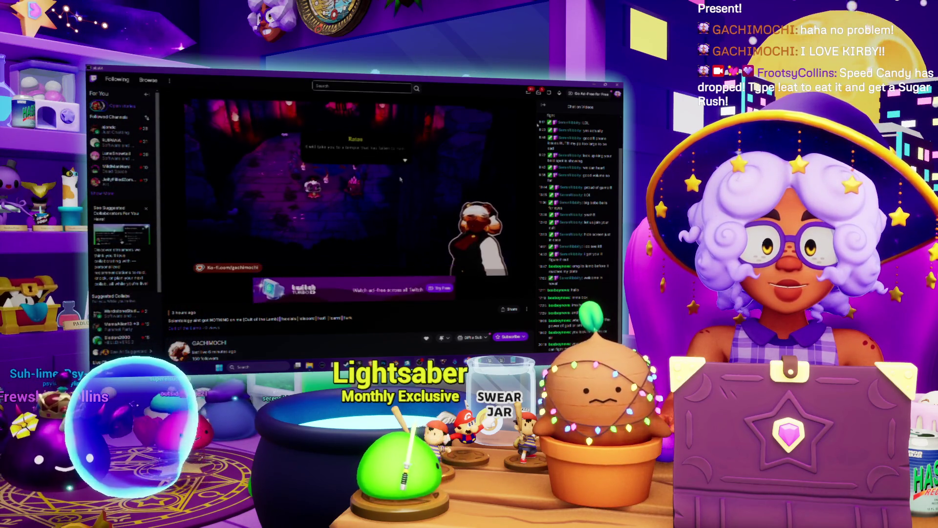
key(alt+Tab)
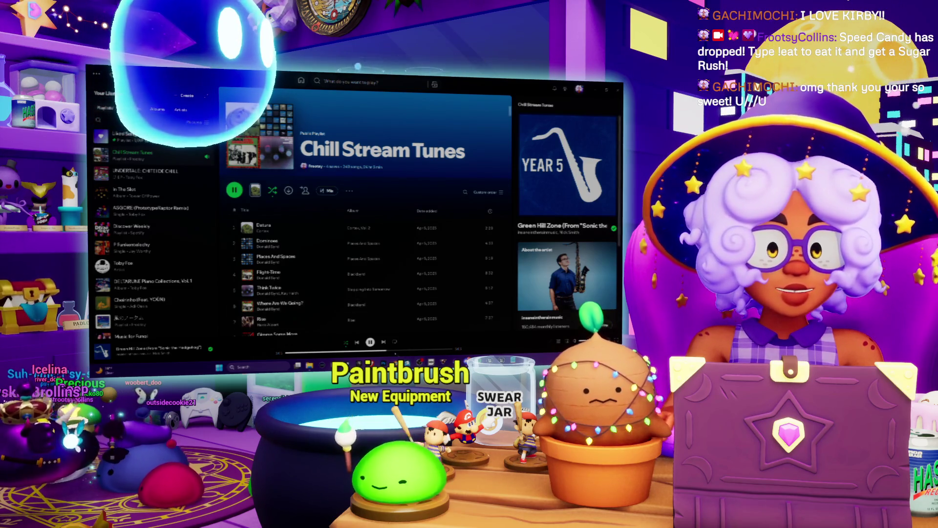
key(space)
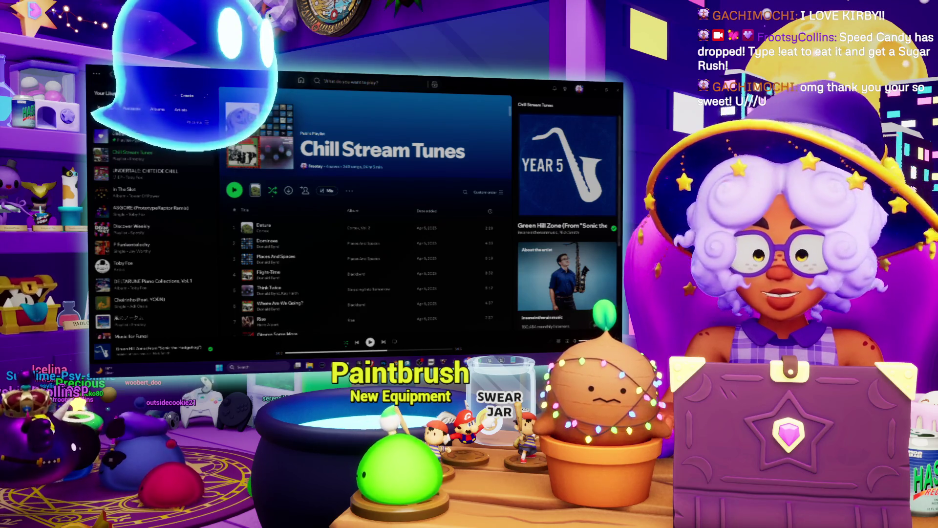
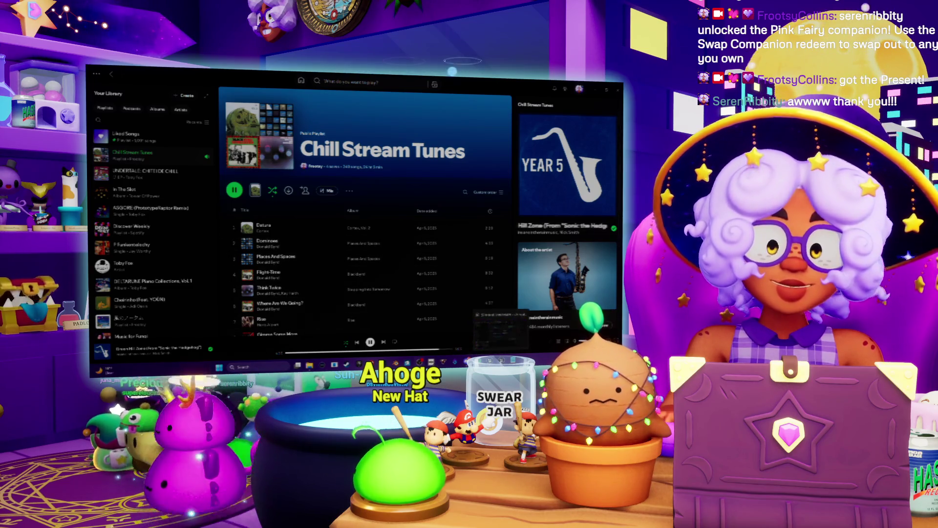
- Switch from Spotify back to the Unreal Blueprint graph and pan it into view
key(alt+Tab)
drag(308, 180, 375, 195)
scroll(330, 202, down, 2)
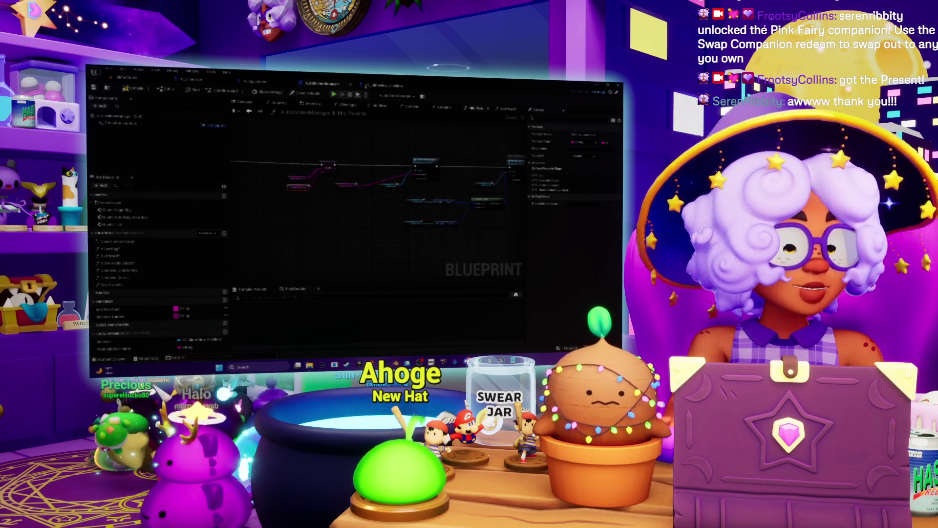
- Cycle through the level editor, CC_SlimeNew_Kiddime and other Blueprint tabs to another function graph
click(137, 82)
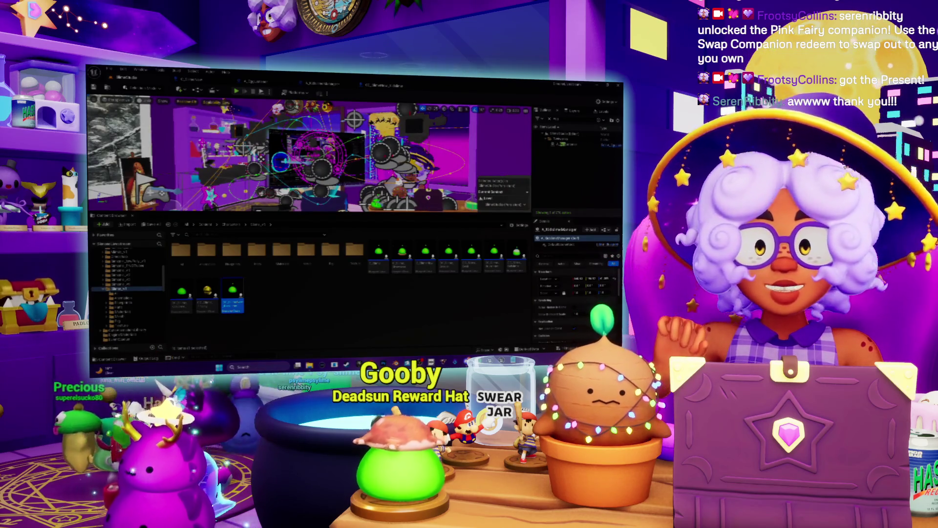
click(386, 86)
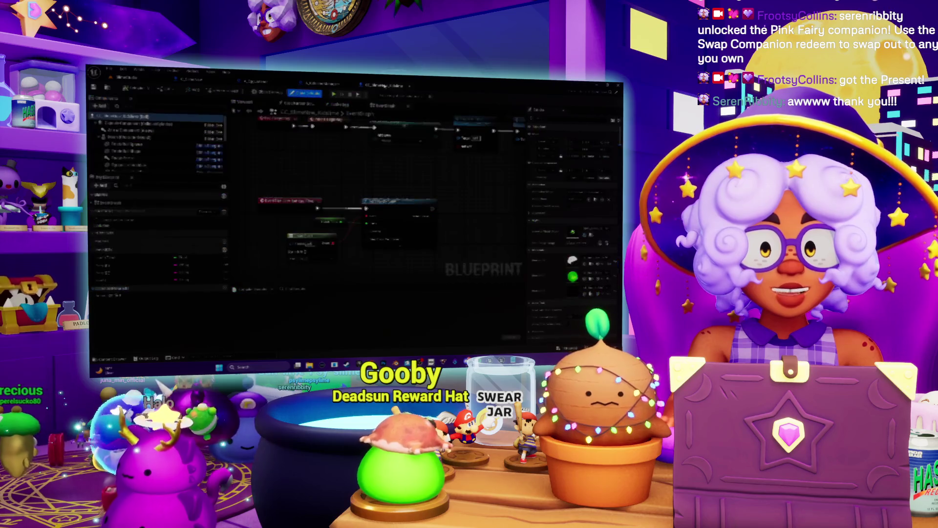
click(326, 84)
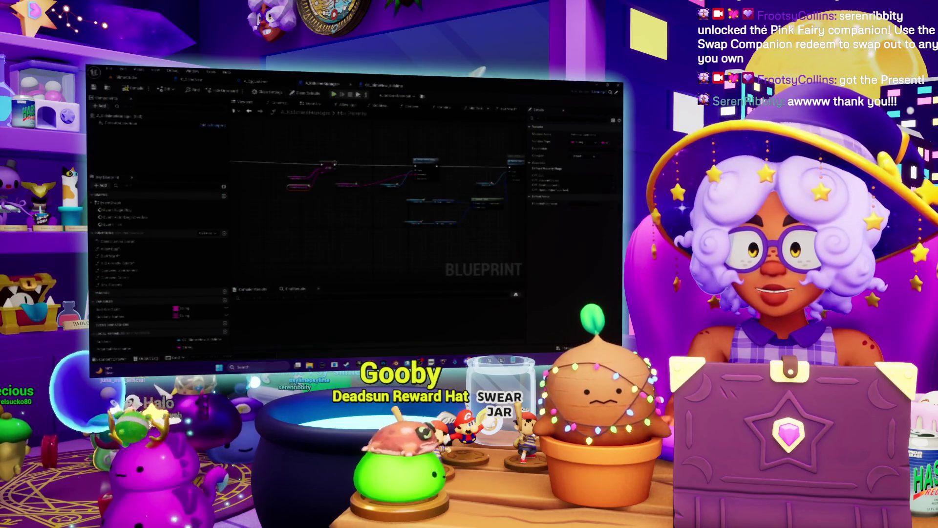
mouse_move(337, 150)
mouse_down()
mouse_move(361, 175)
mouse_move(355, 196)
mouse_move(393, 196)
mouse_up()
click(266, 84)
- Zoom and pan across the word-checking graph's left and right sides to inspect its nodes
scroll(424, 212, down, 3)
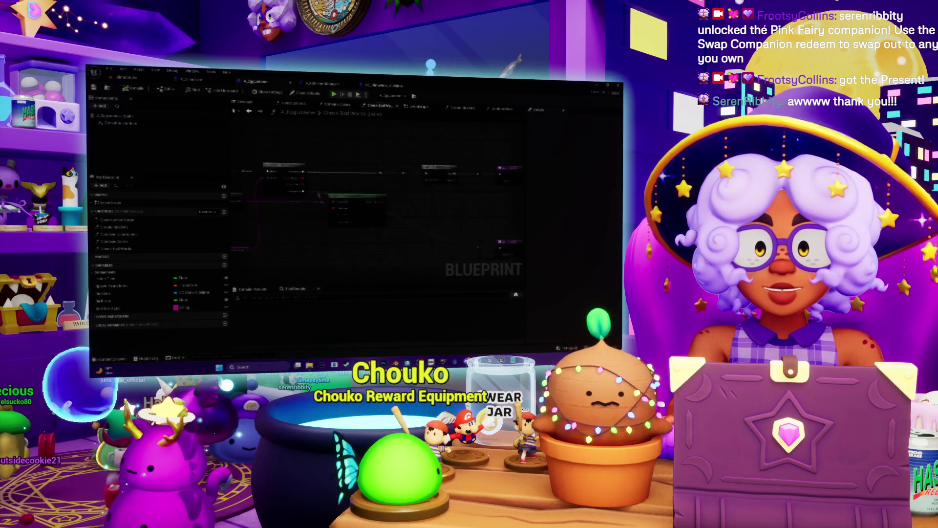
scroll(416, 210, up, 3)
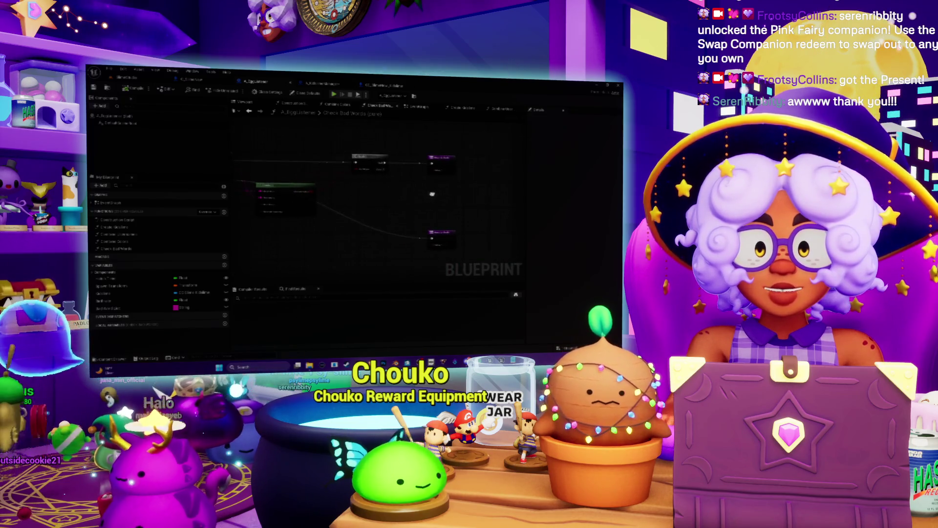
scroll(406, 208, down, 2)
drag(462, 225, 412, 239)
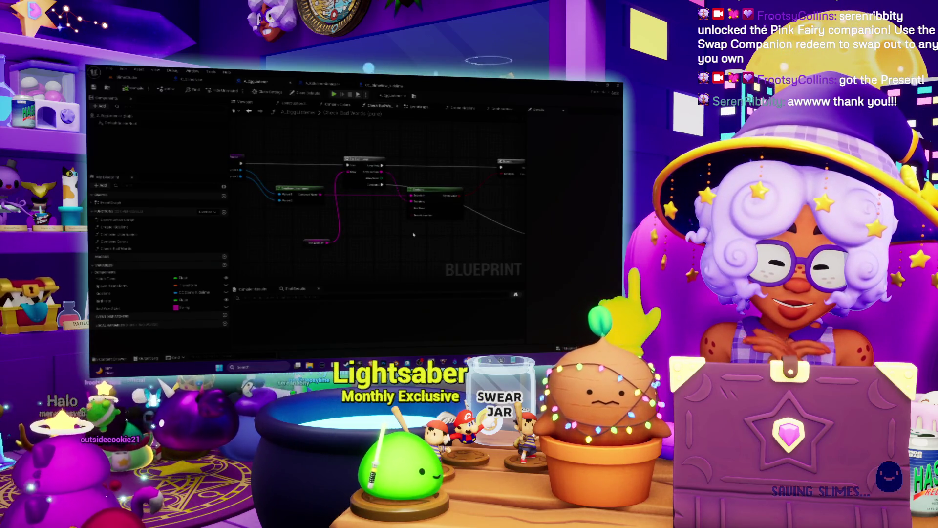
drag(413, 235, 479, 238)
mouse_move(390, 143)
mouse_down()
mouse_move(350, 155)
mouse_move(275, 152)
mouse_up()
drag(390, 148, 413, 228)
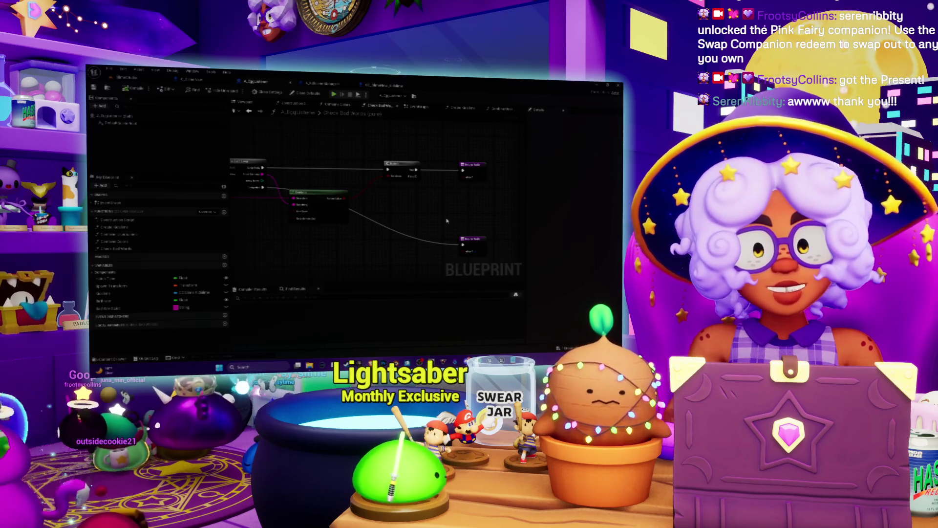
mouse_move(413, 222)
mouse_down()
mouse_move(424, 177)
mouse_move(416, 208)
mouse_up()
mouse_move(376, 265)
mouse_down()
mouse_move(405, 232)
mouse_move(320, 233)
mouse_move(427, 236)
mouse_move(394, 214)
mouse_move(367, 218)
mouse_move(403, 219)
mouse_up()
- Look over the graph from its starting nodes to its Return nodes, then go back to the username Blueprint
scroll(422, 209, up, 2)
drag(335, 188, 406, 194)
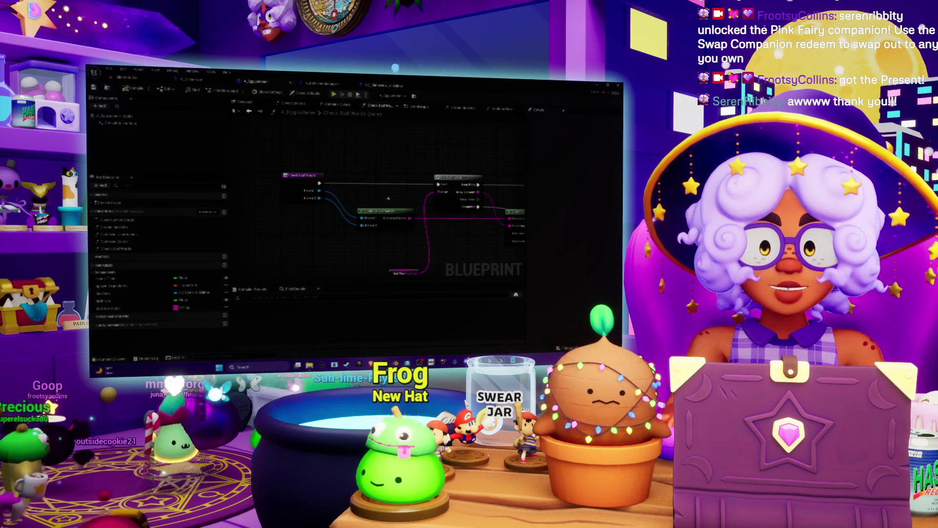
drag(388, 198, 370, 205)
mouse_move(418, 158)
mouse_down()
mouse_move(313, 141)
mouse_move(373, 153)
mouse_up()
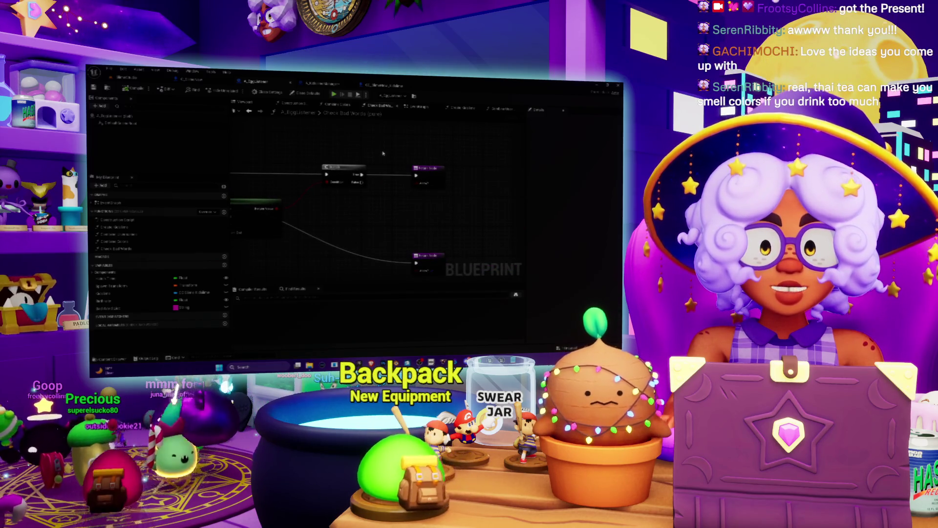
drag(391, 224, 378, 191)
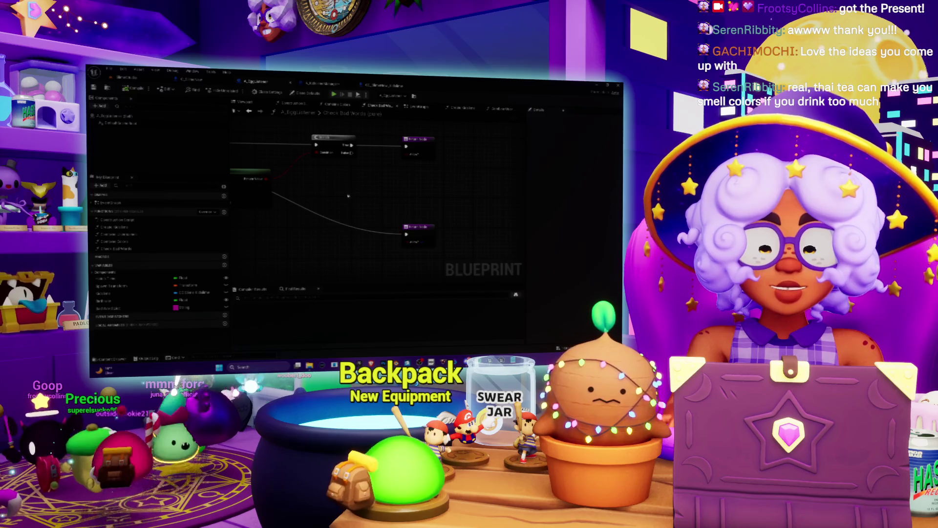
drag(311, 220, 409, 223)
scroll(409, 223, down, 2)
drag(303, 246, 376, 246)
drag(443, 209, 463, 229)
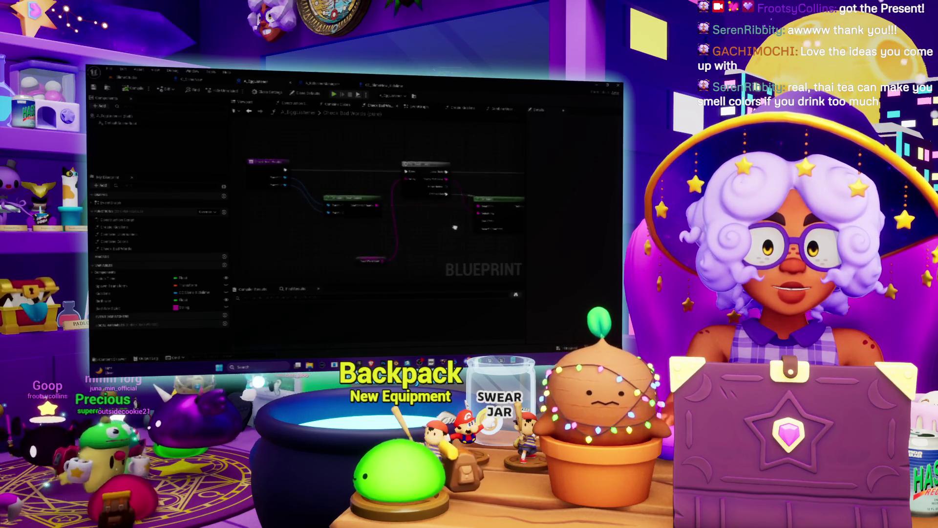
drag(407, 206, 411, 213)
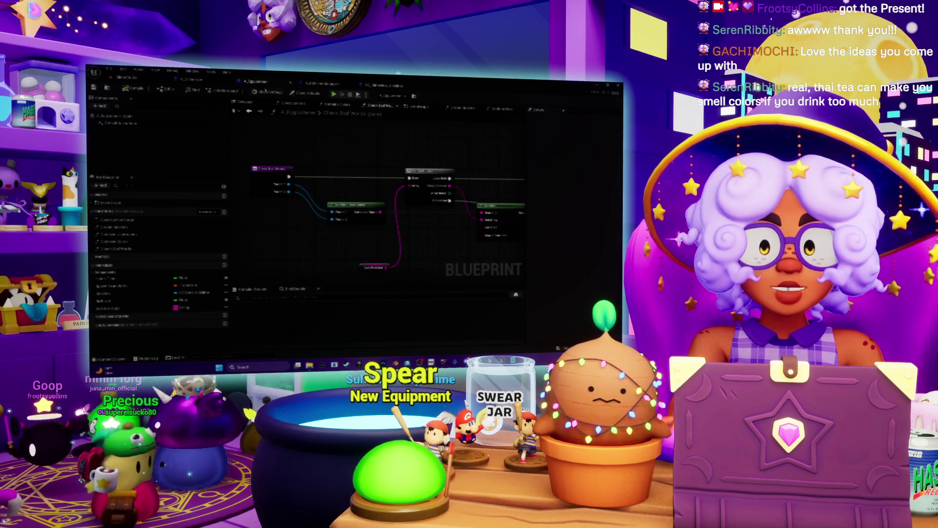
click(318, 85)
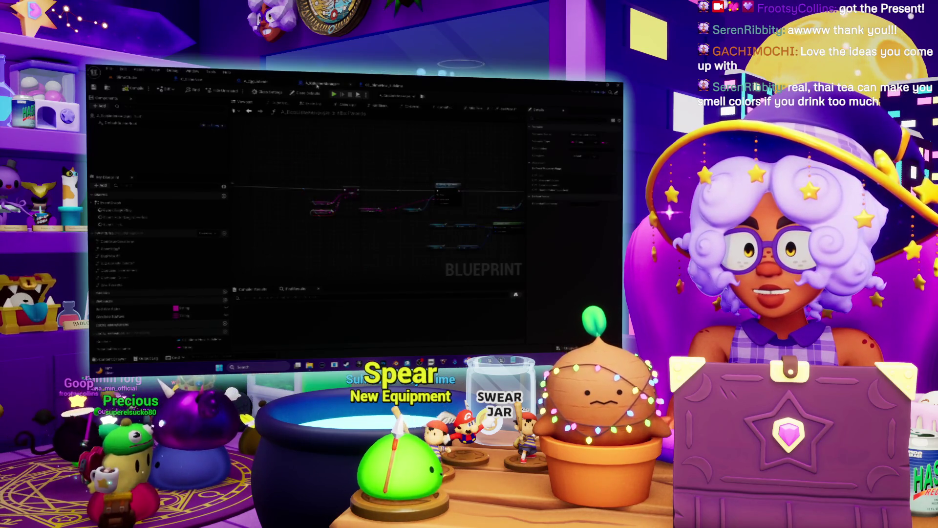
- Place a Get node for the name variable in the new function graph
drag(358, 140, 514, 160)
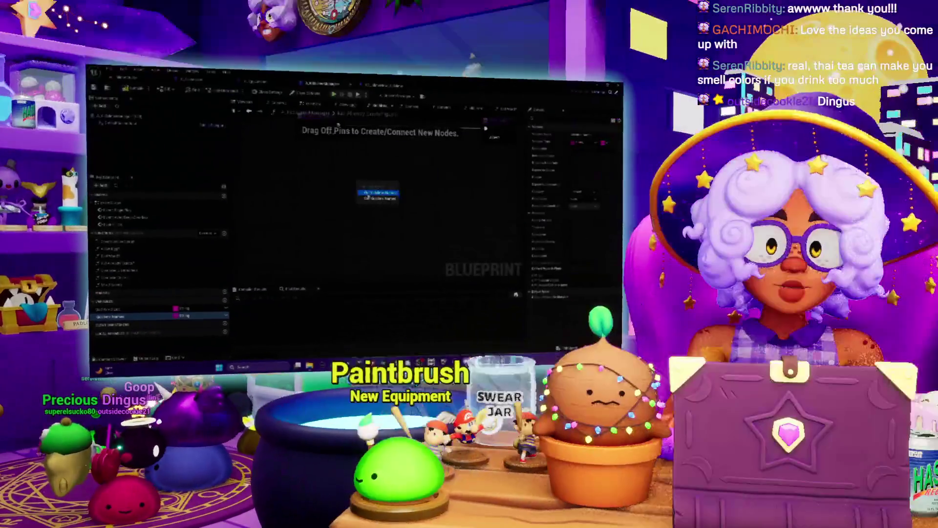
click(374, 193)
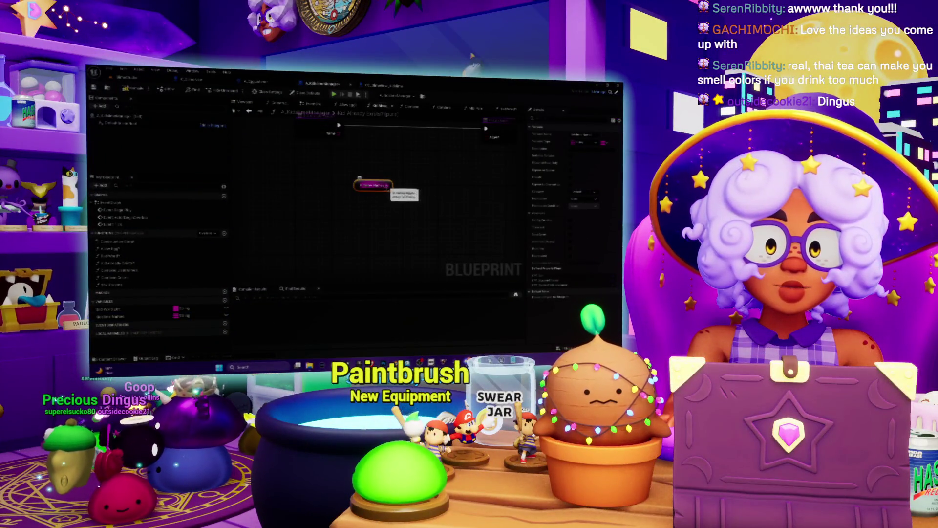
- Add a CONTAINS node fed by the name array and wire the entry's Name pin into it
drag(387, 186, 413, 172)
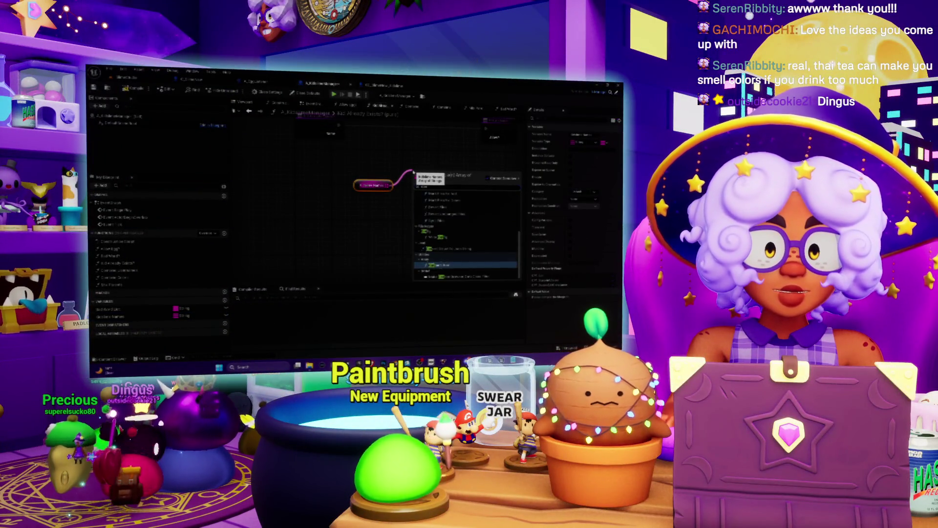
click(442, 265)
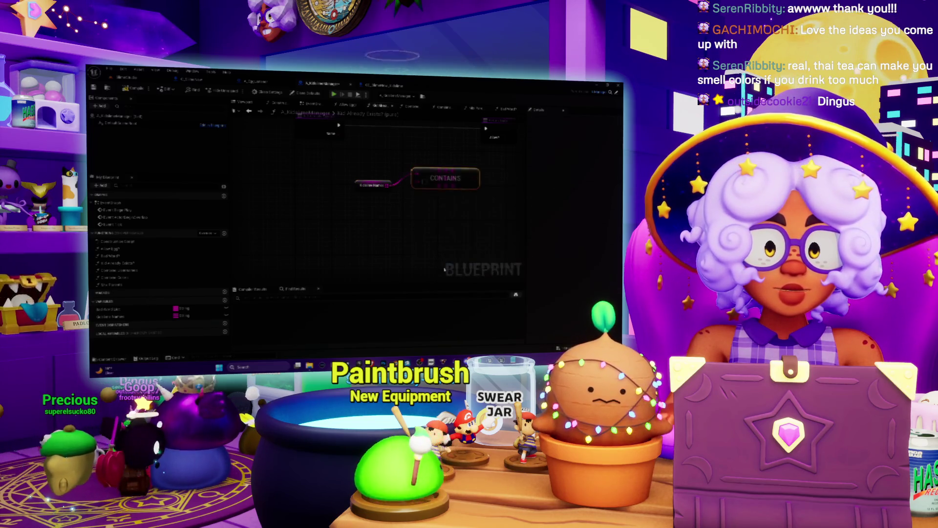
drag(444, 174, 448, 187)
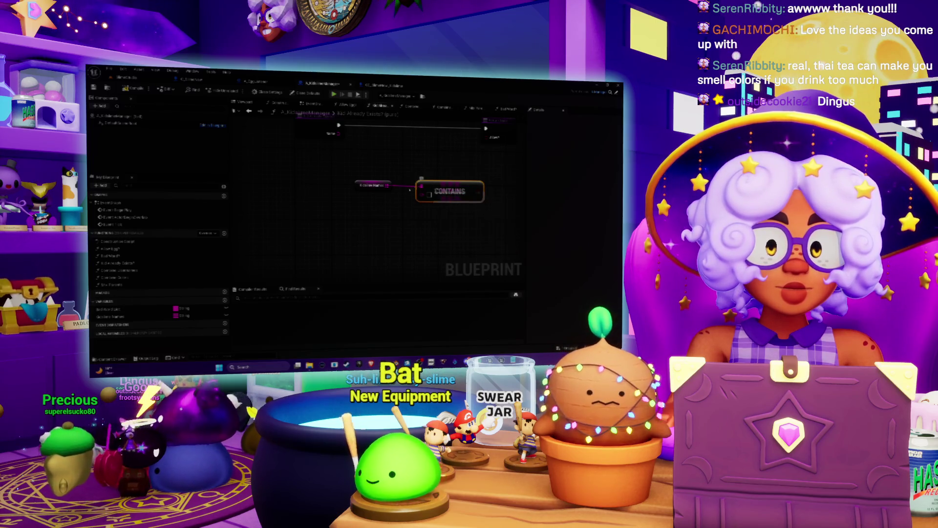
drag(388, 184, 383, 155)
click(347, 169)
drag(325, 151, 414, 208)
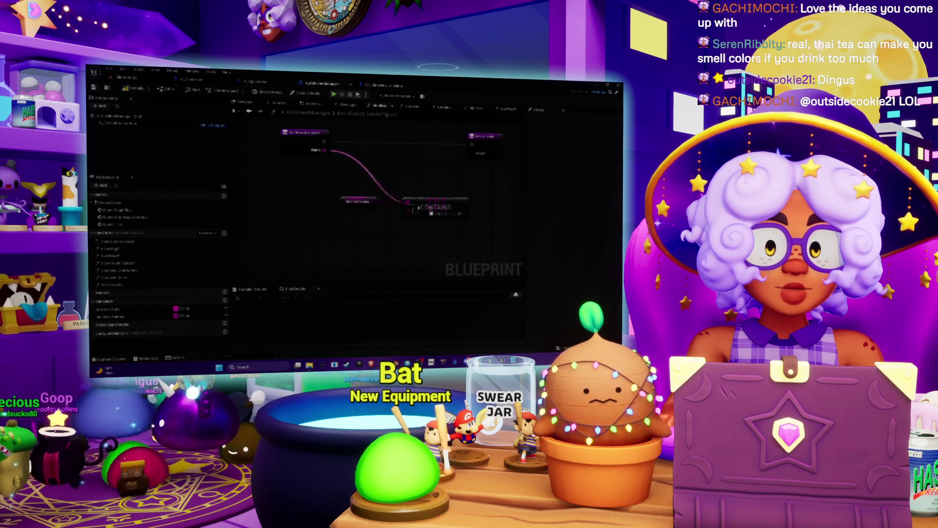
- Delete a stray node beside CONTAINS, move the Return node right, and wire from the CONTAINS result
click(452, 205)
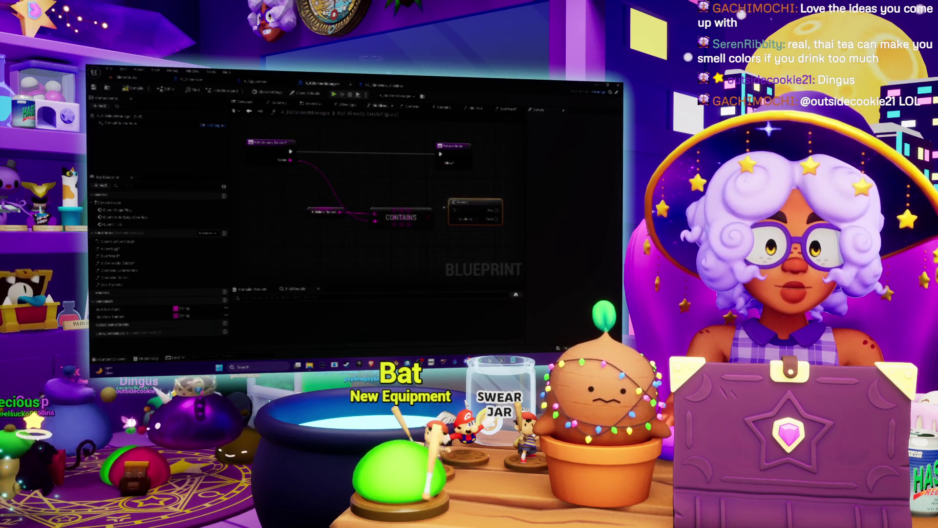
key(Delete)
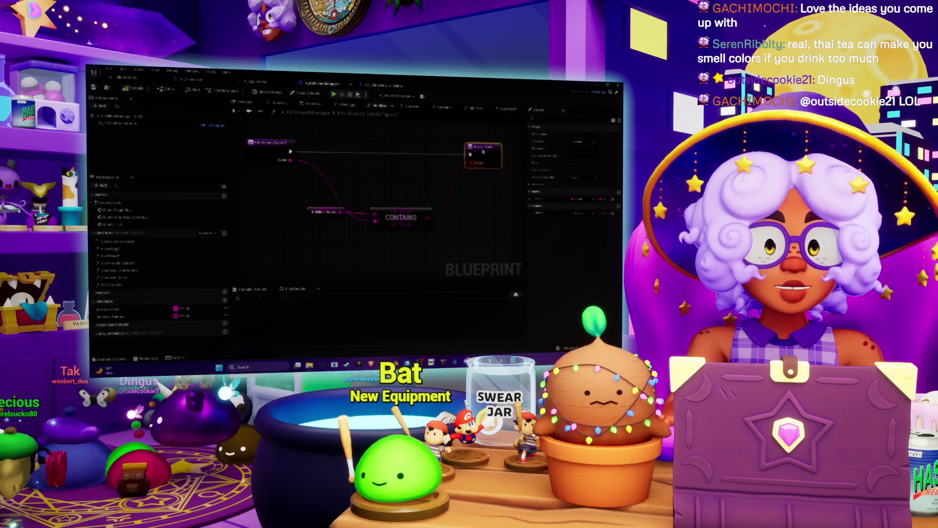
click(411, 215)
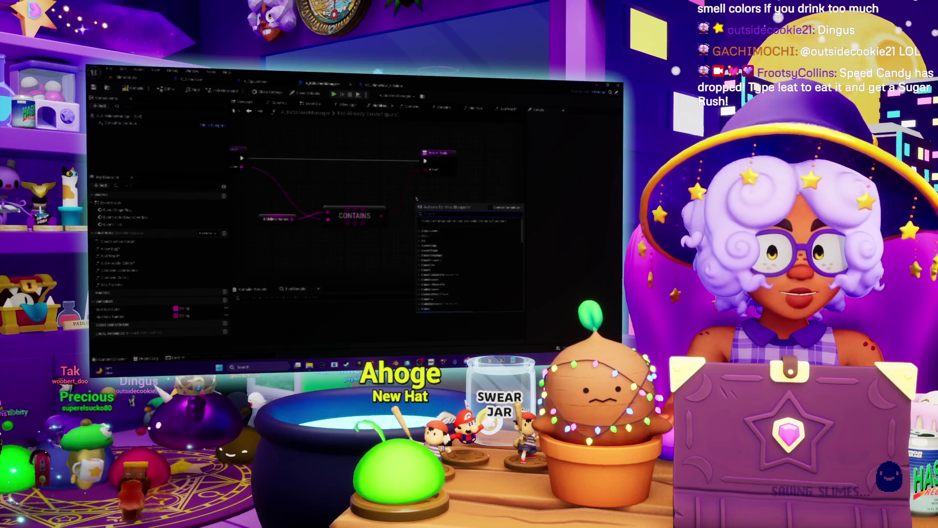
drag(438, 153, 482, 153)
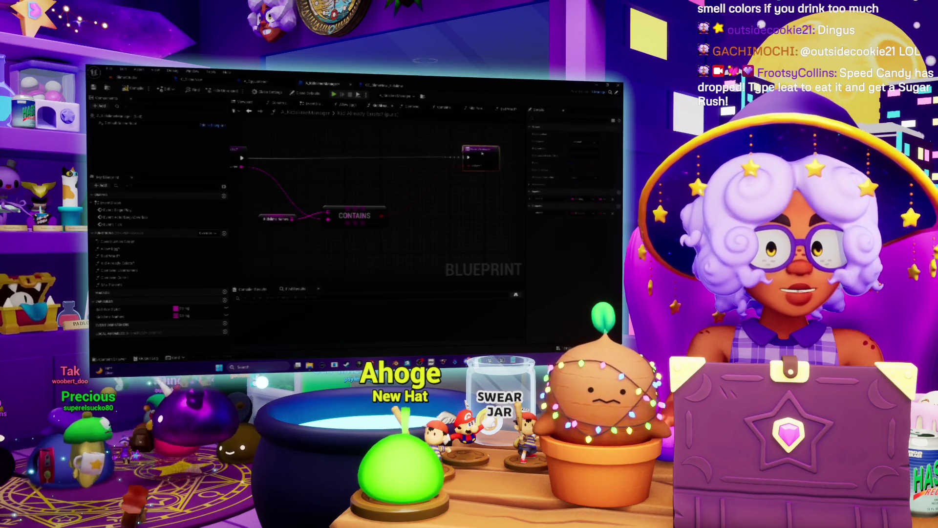
drag(383, 216, 406, 219)
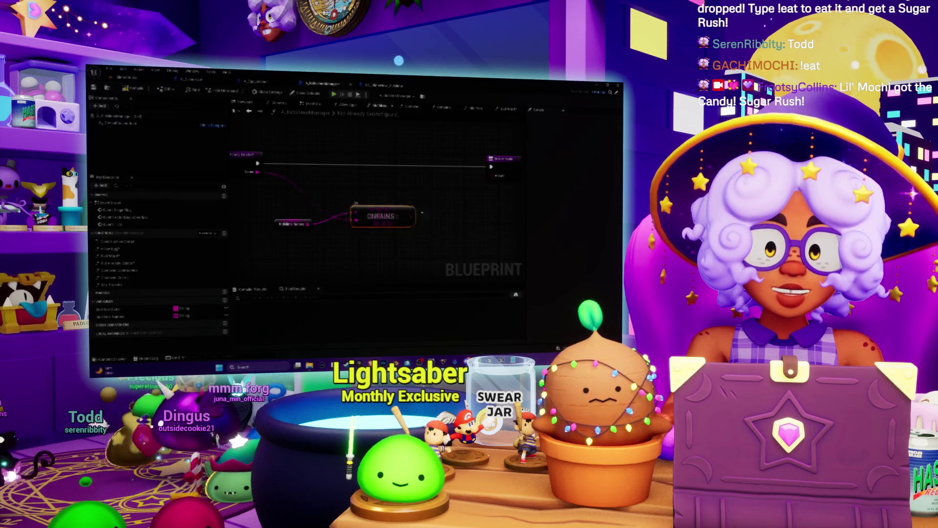
- Add a NOT node inverting the CONTAINS result and place it beside CONTAINS
mouse_move(411, 225)
mouse_down()
mouse_move(468, 226)
mouse_move(461, 214)
mouse_up()
text(not)
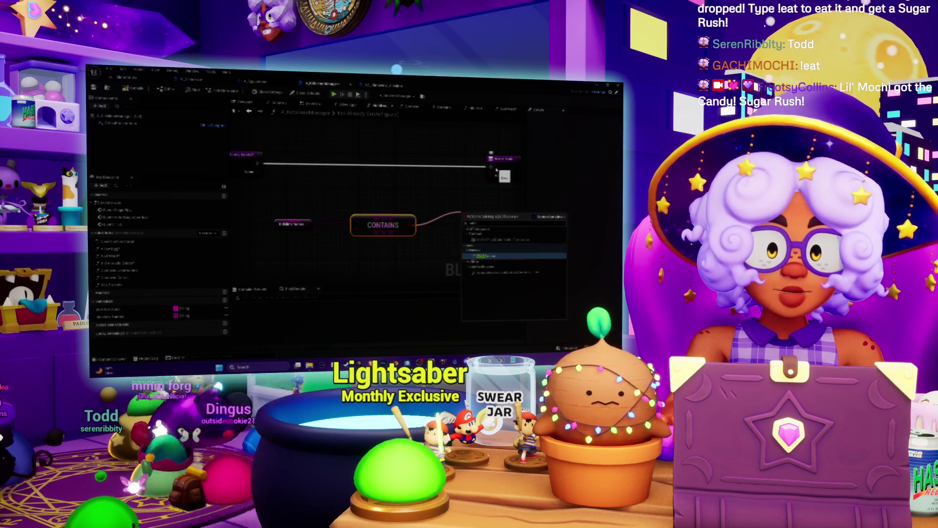
key(Return)
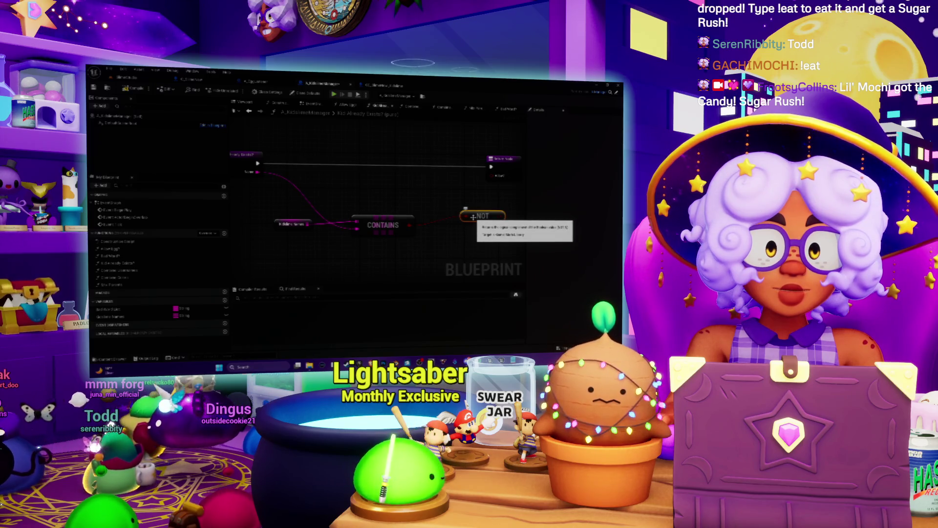
mouse_move(473, 217)
mouse_down()
mouse_move(462, 222)
mouse_move(461, 185)
mouse_move(433, 198)
mouse_up()
- Re-add a CONTAINS node wired from the string array, then switch to the Mix Parents graph
drag(312, 223, 353, 185)
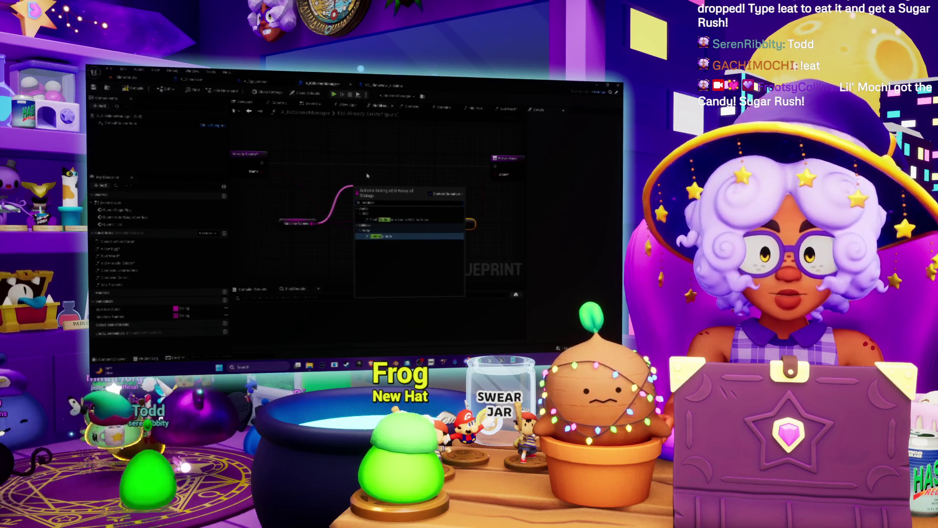
key(Return)
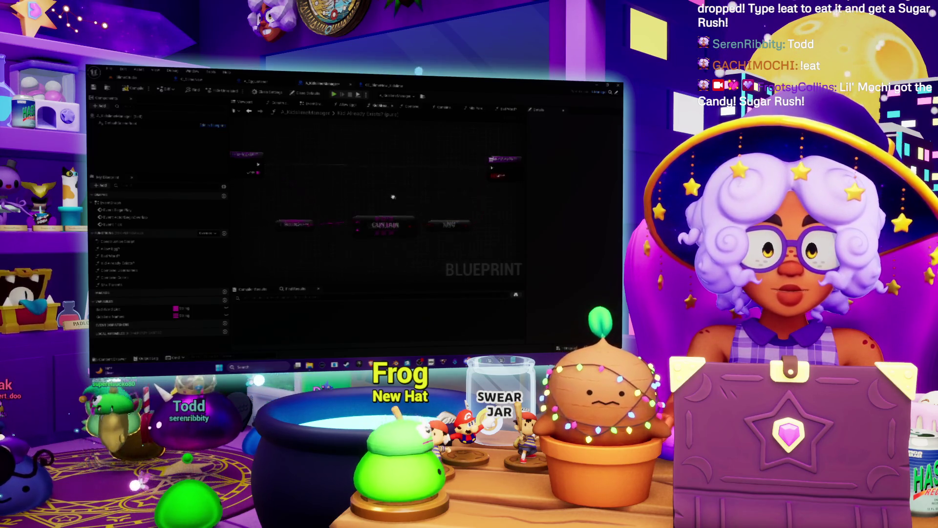
drag(362, 214, 378, 213)
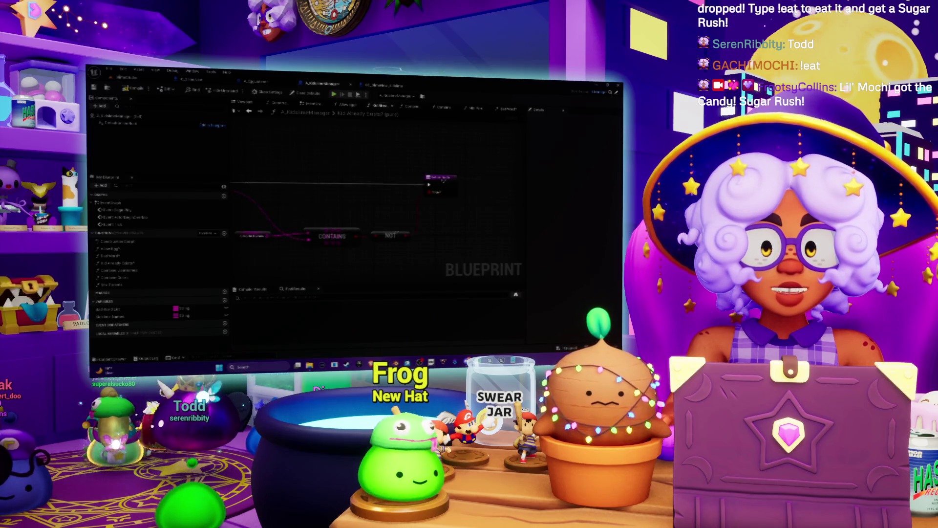
mouse_move(292, 220)
mouse_down()
mouse_move(363, 216)
mouse_move(350, 213)
mouse_up()
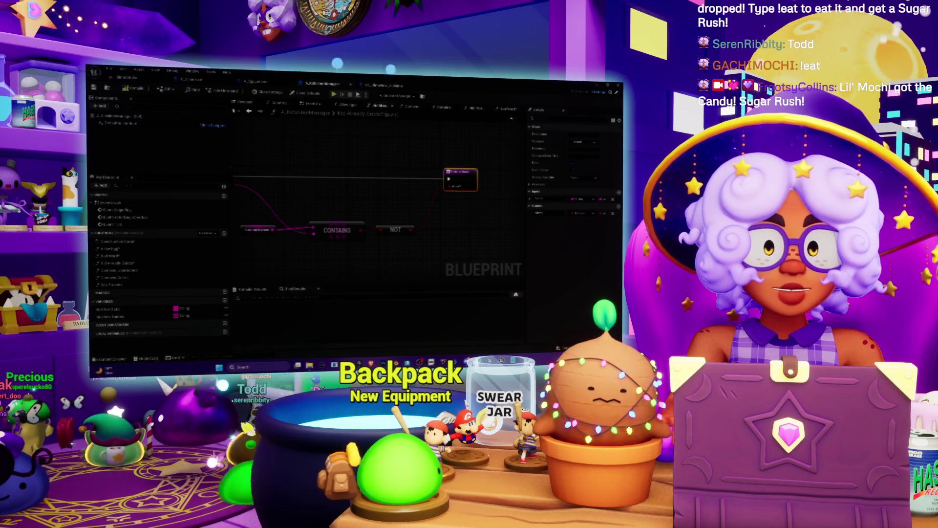
click(472, 108)
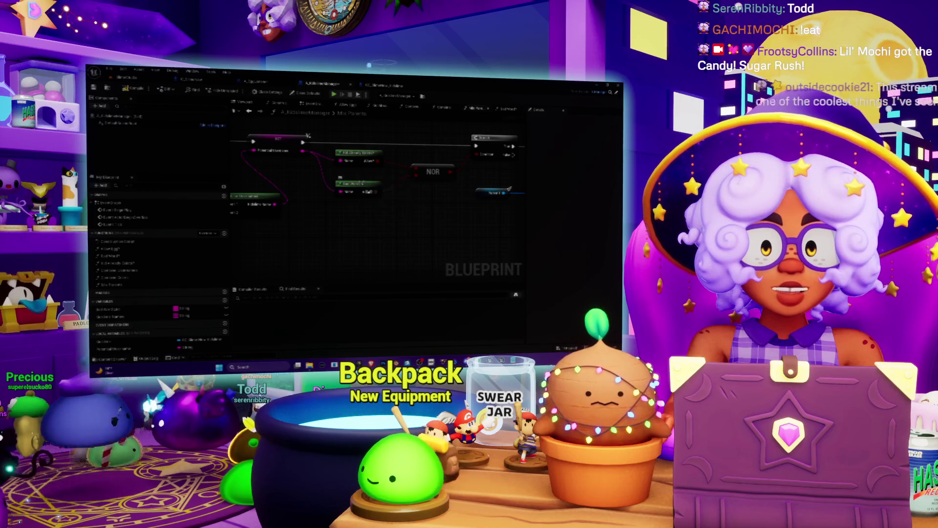
double_click(351, 184)
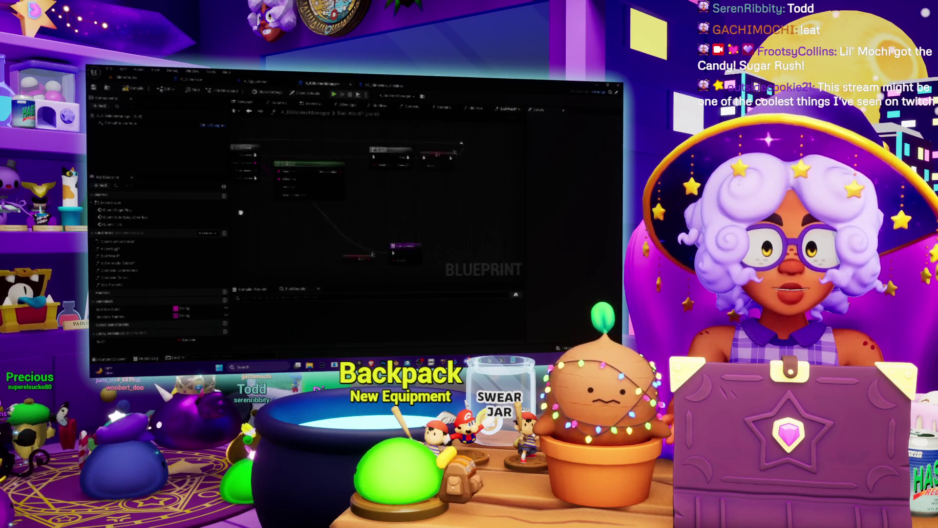
click(520, 110)
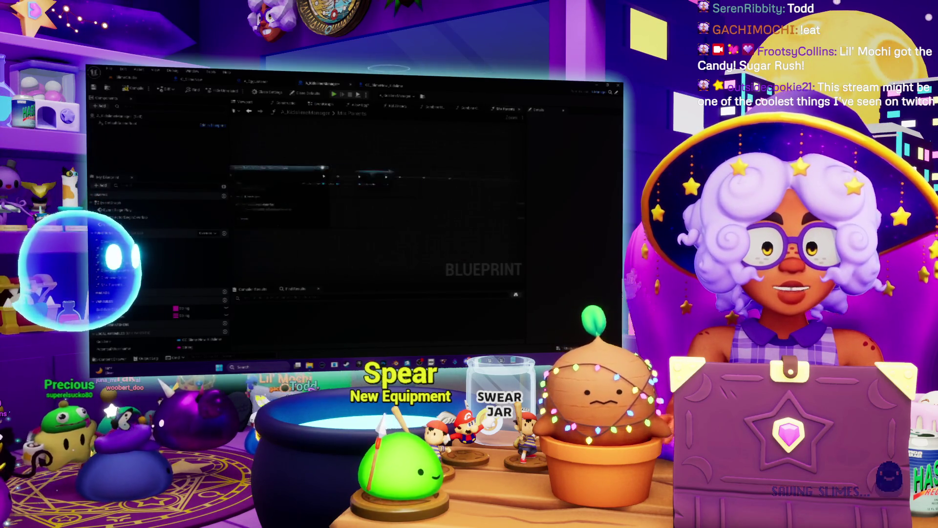
drag(440, 193, 388, 185)
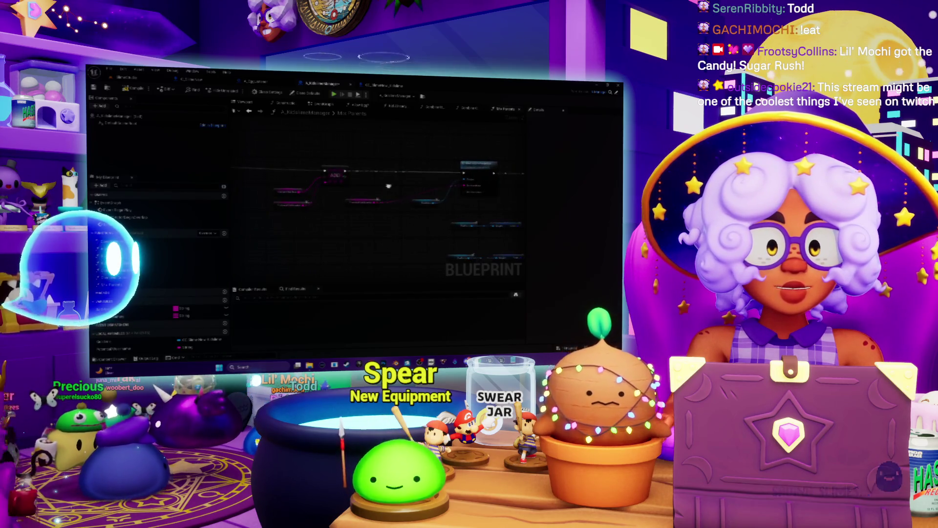
scroll(389, 188, up, 2)
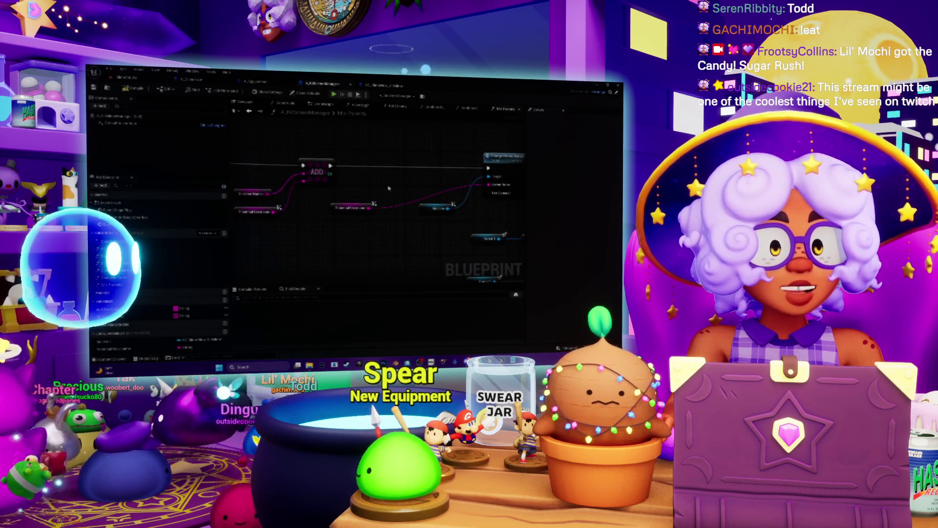
drag(388, 188, 389, 203)
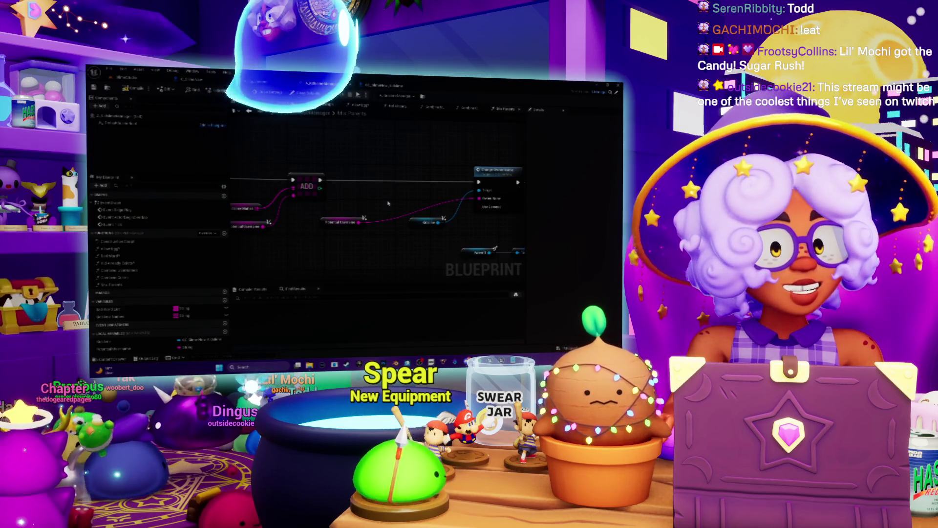
mouse_move(395, 195)
mouse_down()
mouse_move(322, 180)
mouse_move(325, 193)
mouse_move(292, 194)
mouse_up()
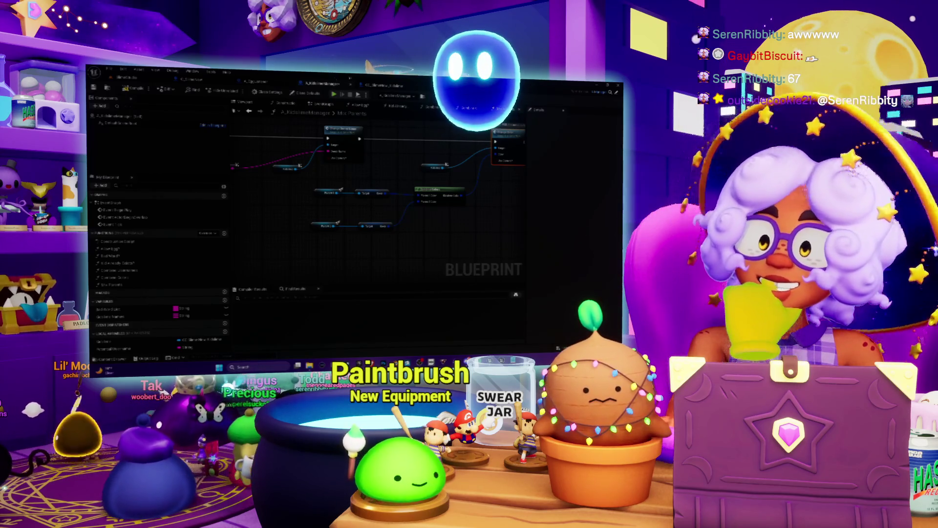
mouse_move(490, 363)
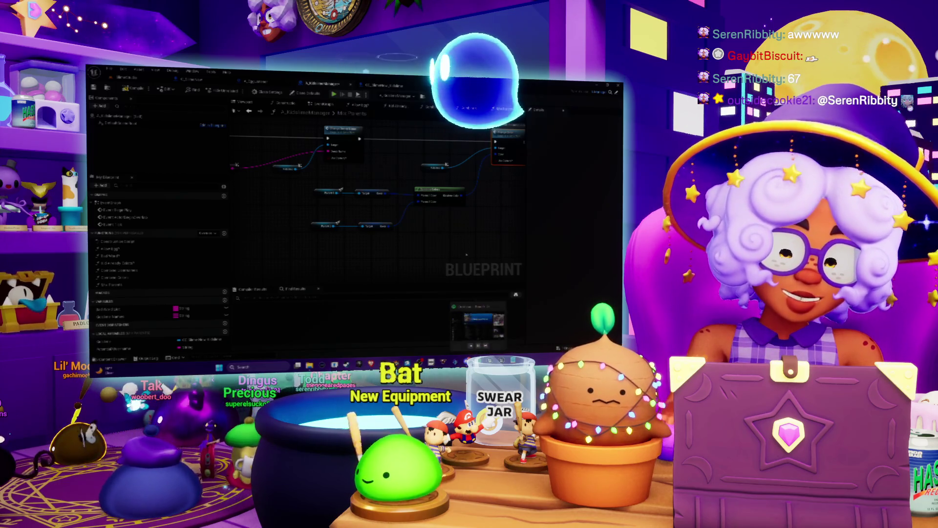
mouse_move(409, 187)
mouse_down()
mouse_move(370, 195)
mouse_move(421, 196)
mouse_up()
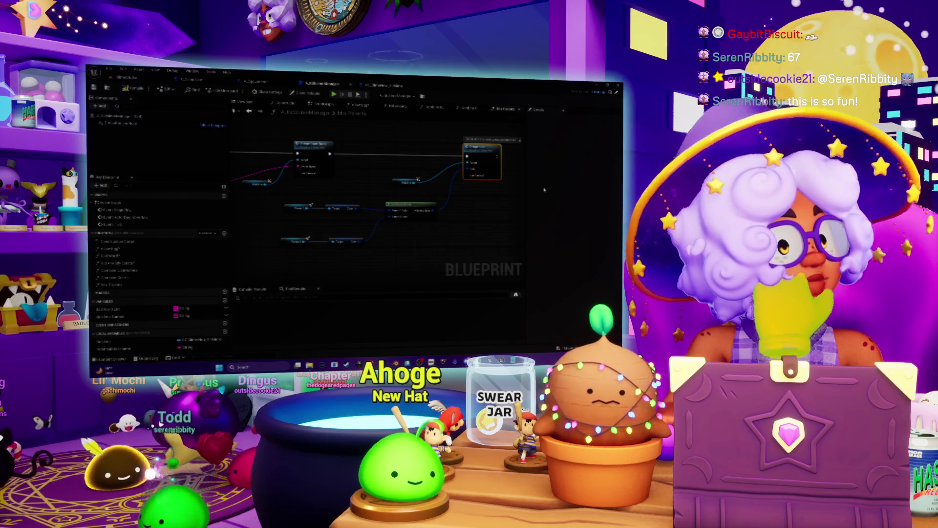
- Adjust the view and open this Blueprint's Combine Usernames function graph
mouse_move(411, 184)
mouse_down()
mouse_move(398, 193)
mouse_move(411, 211)
mouse_move(473, 215)
mouse_up()
scroll(439, 213, up, 2)
scroll(473, 215, down, 1)
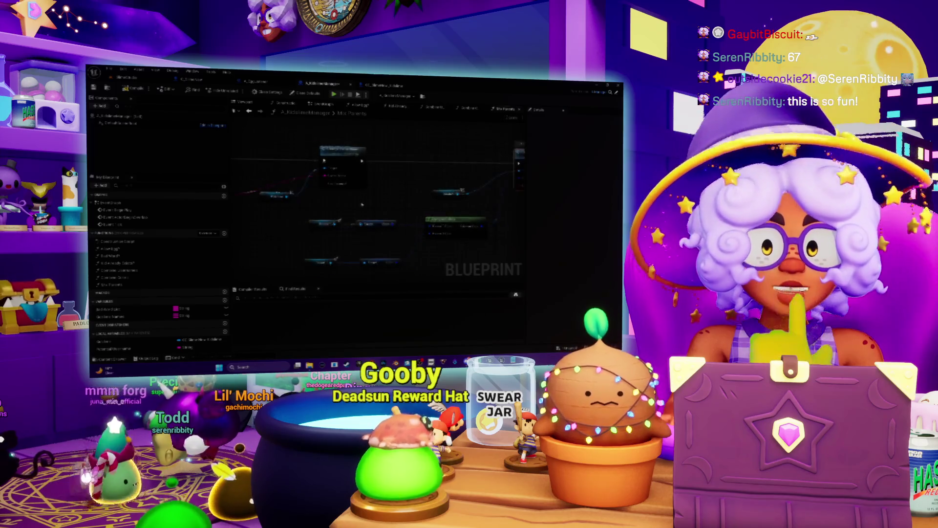
double_click(264, 200)
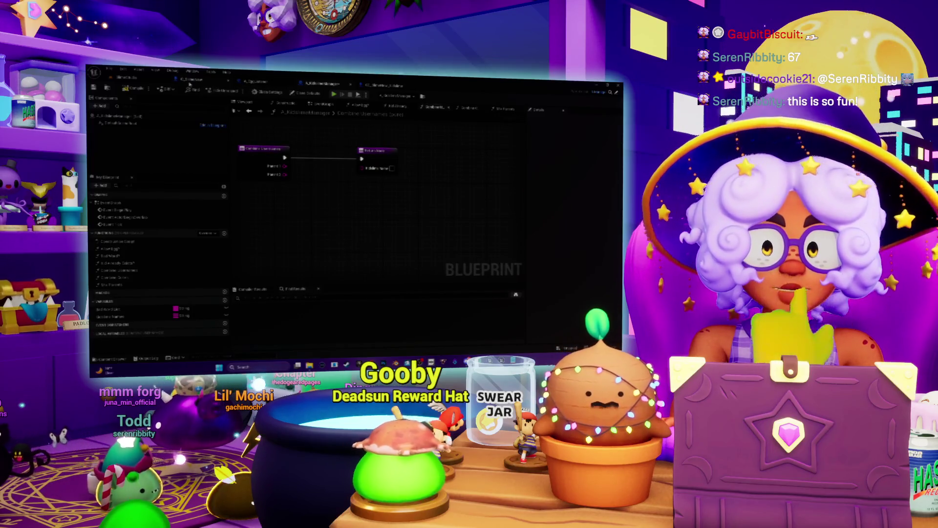
- Compare the other Blueprint's Check Bad Words and Combine Usernames graphs, then reopen this one's Combine Usernames
click(259, 81)
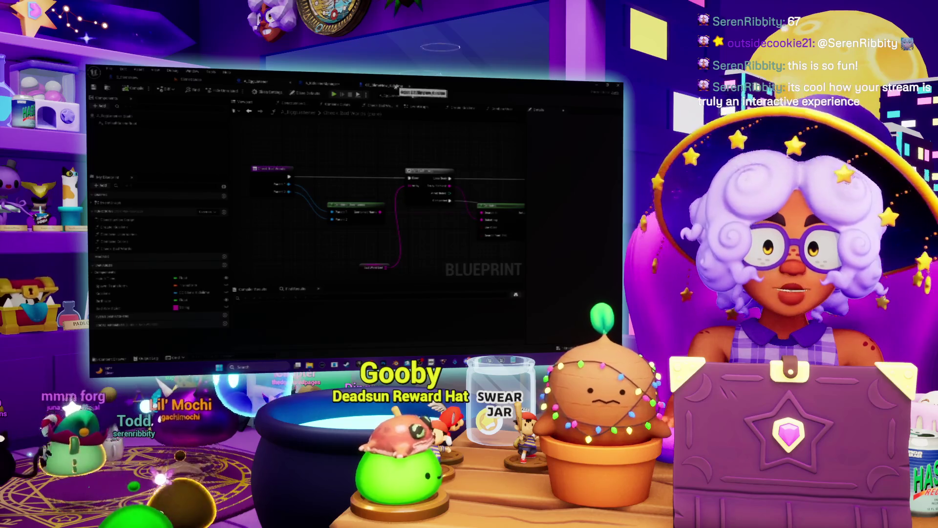
drag(307, 144, 324, 134)
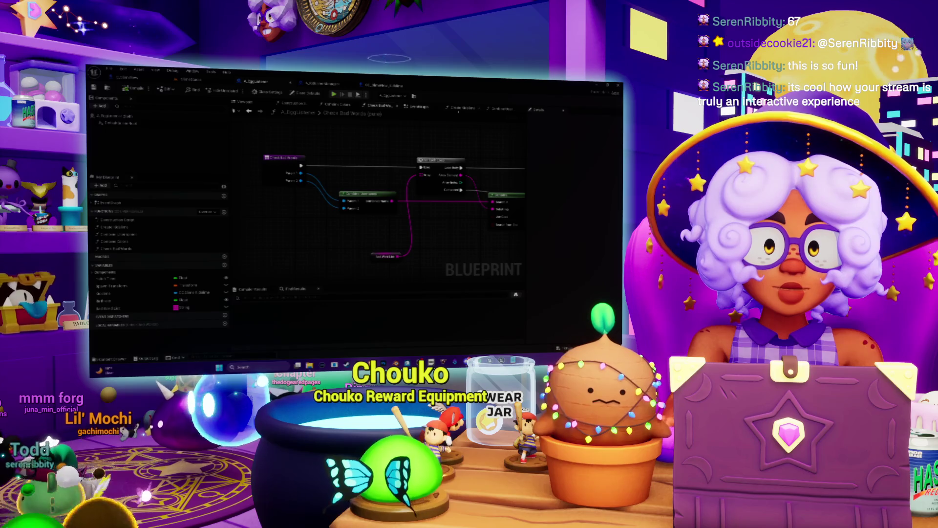
double_click(367, 195)
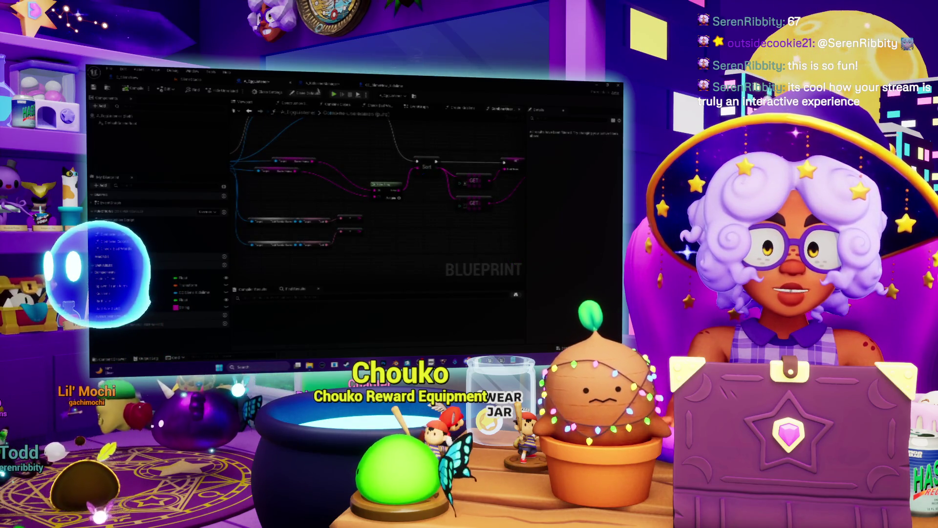
double_click(385, 117)
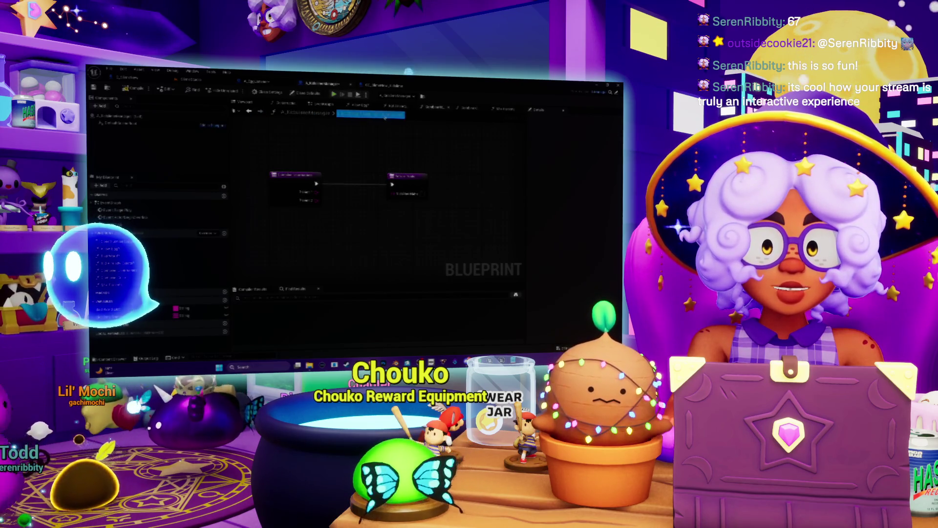
- Keep the Combine Usernames name unchanged, return to Mix Parents, and wire Parent 1 into the centre node
key(Return)
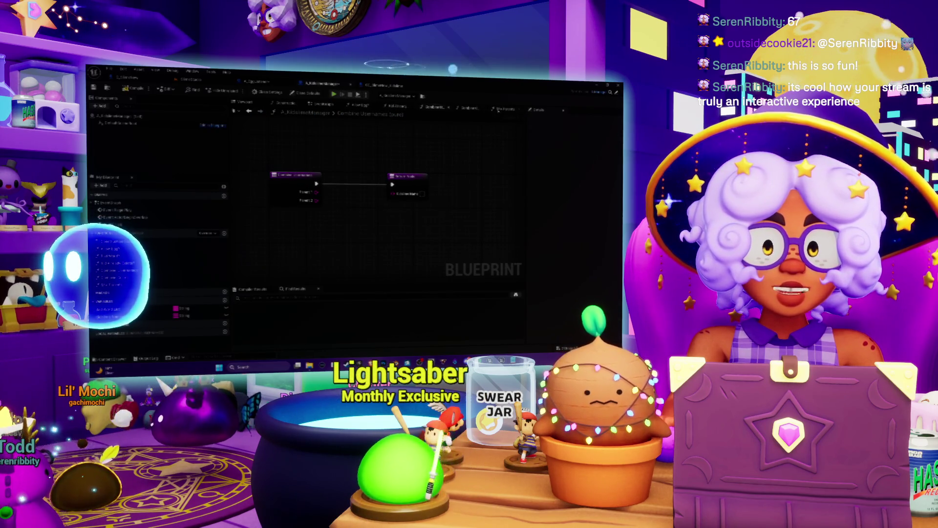
click(498, 110)
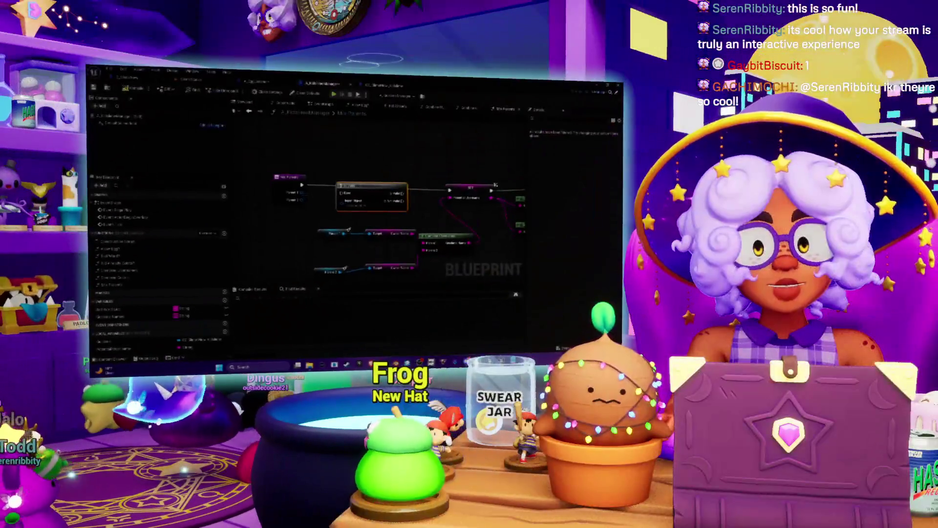
mouse_move(323, 168)
mouse_down()
mouse_move(365, 178)
mouse_move(346, 155)
mouse_up()
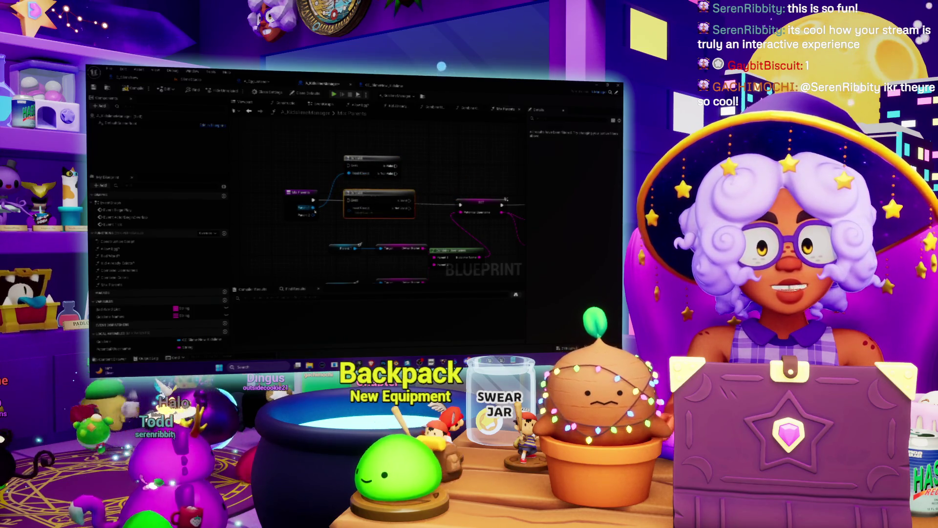
- Rearrange the Mix Parents entry, grey and orange nodes into a tidier layout, then open Combine Usernames
drag(301, 192, 243, 200)
drag(371, 158, 324, 164)
mouse_move(264, 213)
mouse_down()
mouse_move(293, 178)
mouse_move(317, 173)
mouse_move(359, 207)
mouse_up()
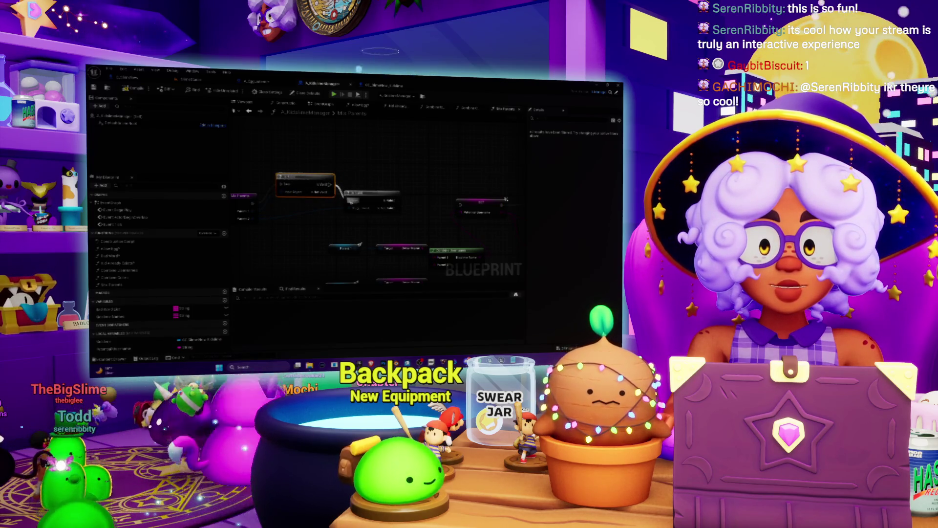
drag(359, 243, 335, 240)
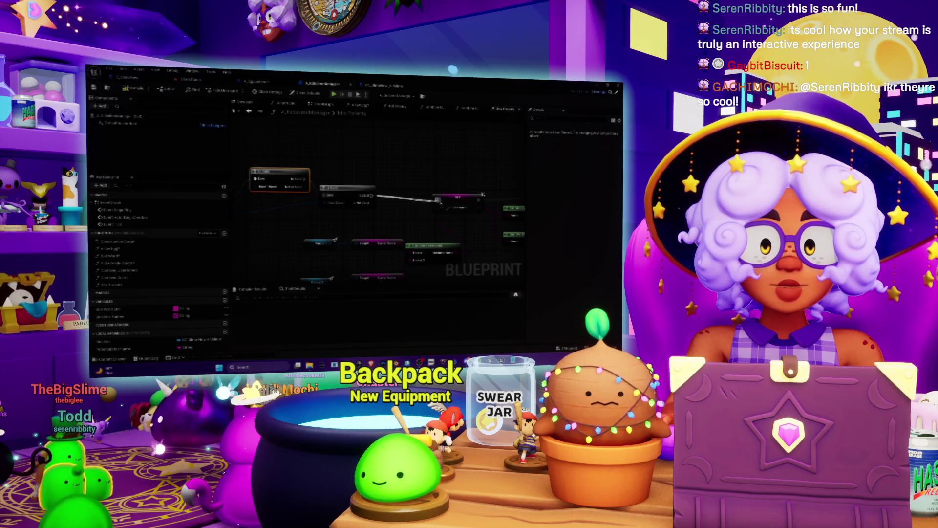
drag(289, 194, 289, 210)
drag(361, 191, 374, 192)
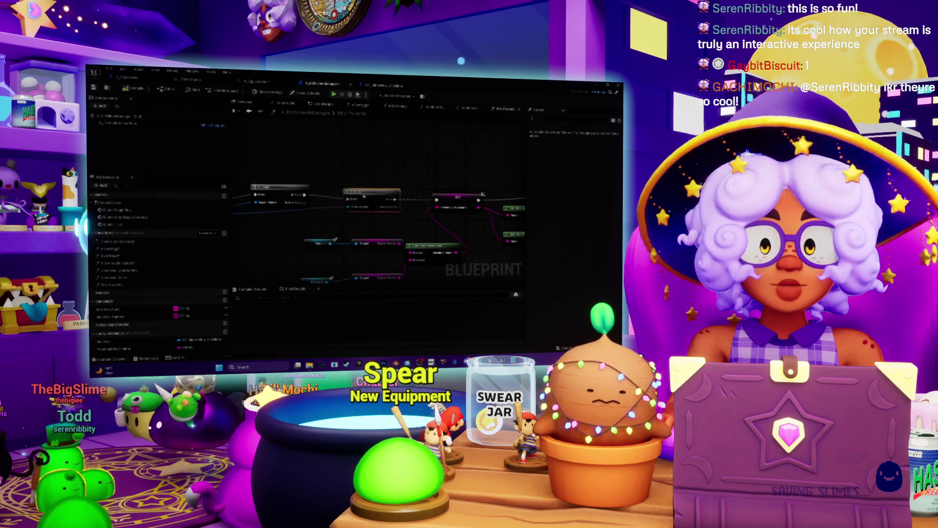
drag(281, 190, 289, 191)
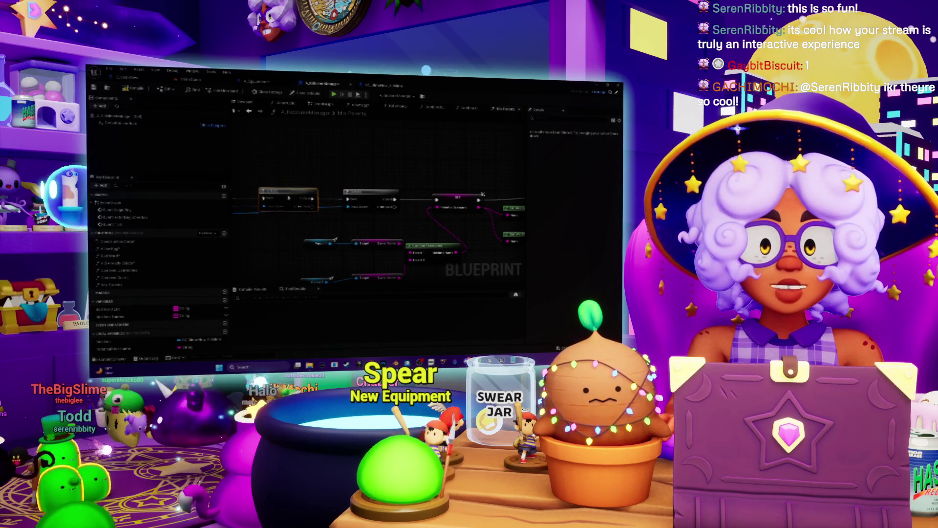
drag(316, 219, 306, 194)
double_click(446, 175)
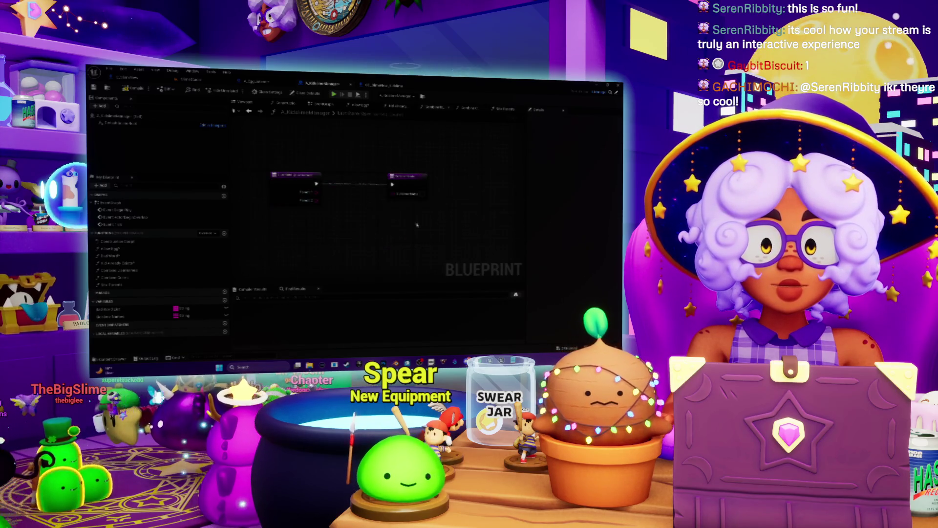
- Move the Combine Usernames Return node further right of the entry, then switch to the main level editor
drag(408, 175, 441, 177)
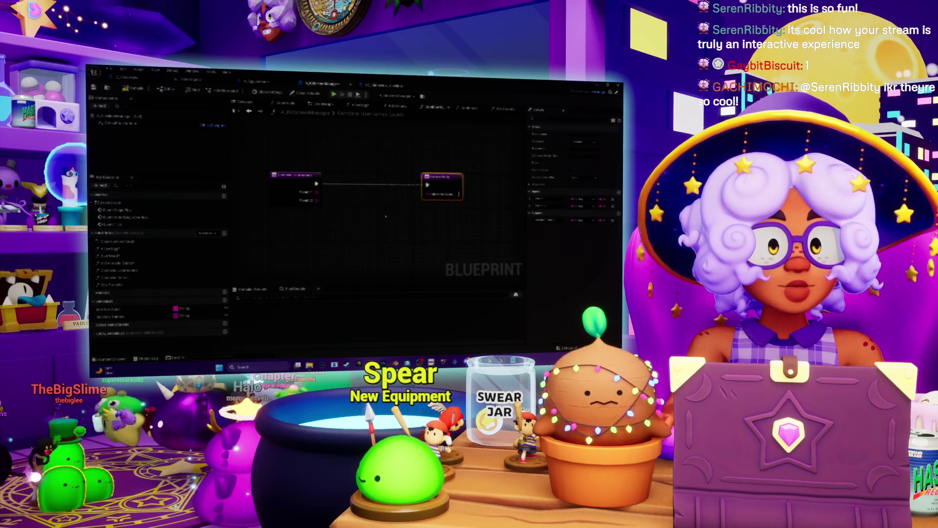
drag(386, 216, 381, 223)
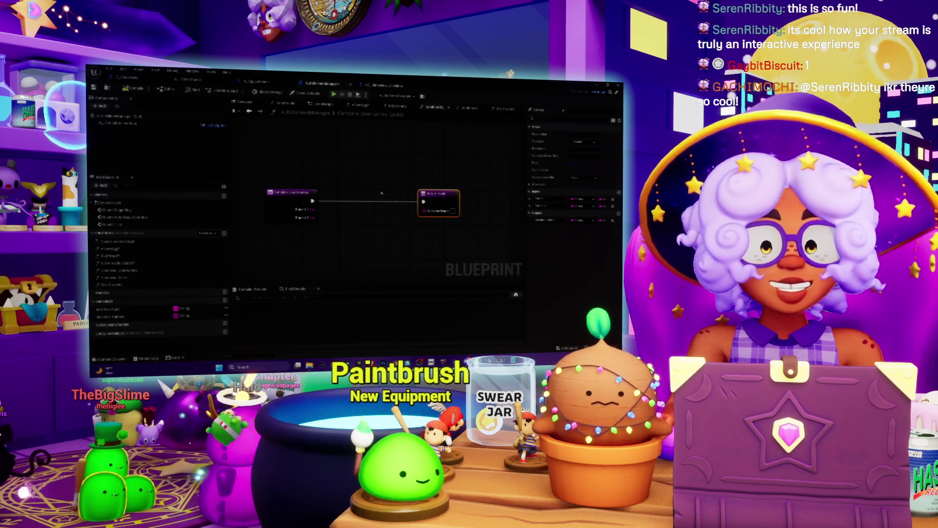
drag(344, 158, 354, 155)
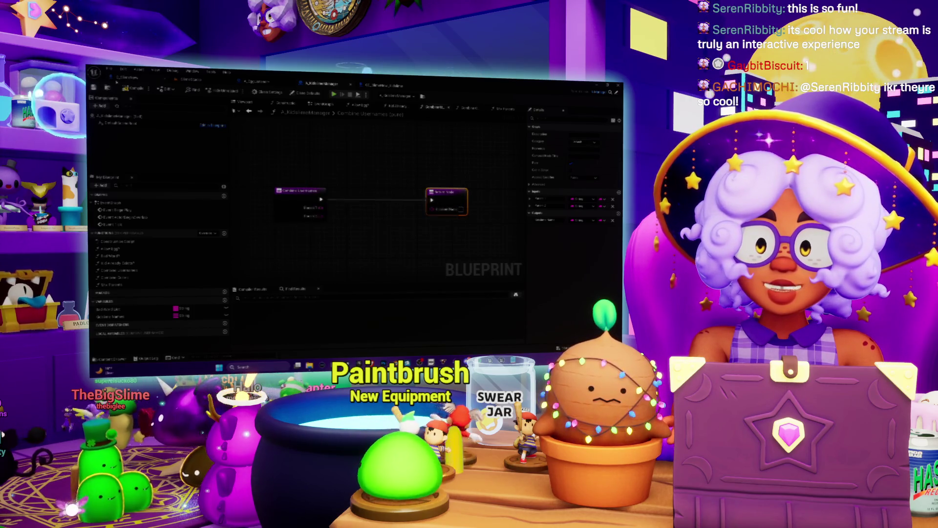
click(128, 78)
click(192, 80)
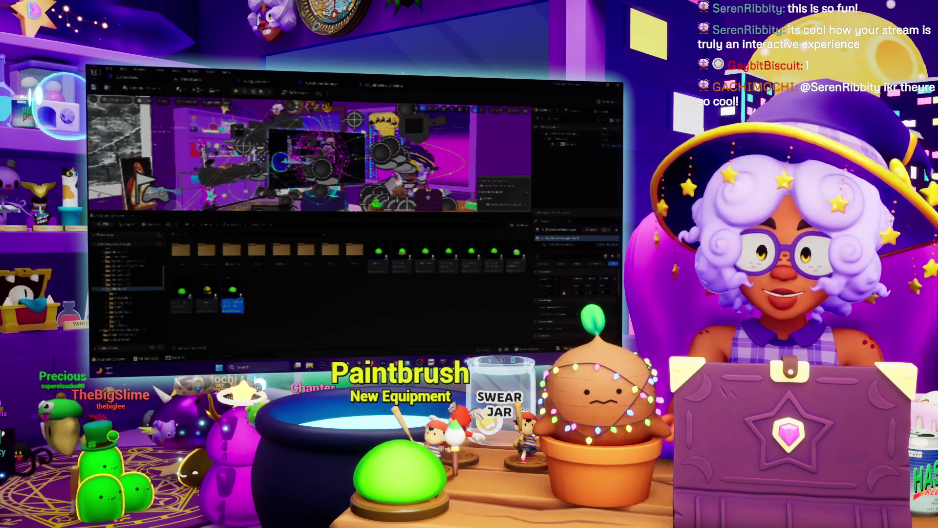
- Save the modified assets with Save Selected and go back to the Combine Usernames graph
key(ctrl+shift+s)
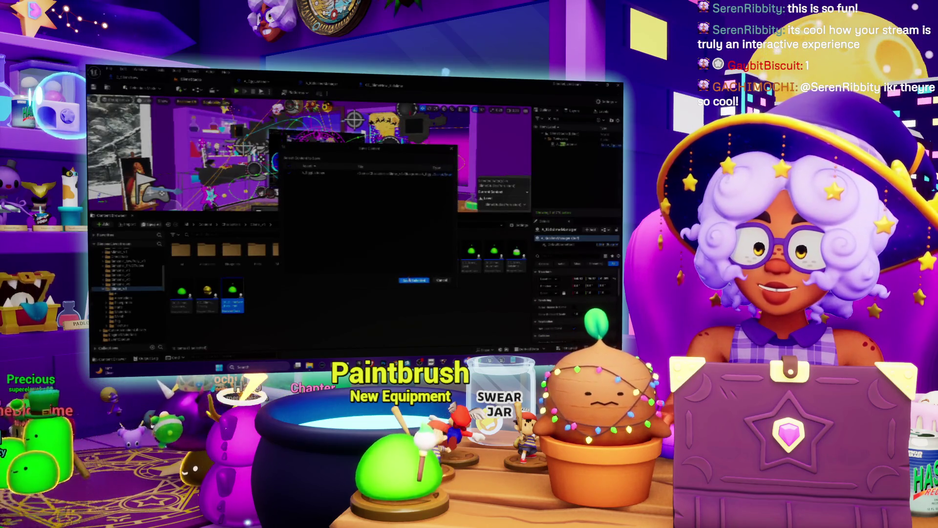
click(413, 280)
click(321, 83)
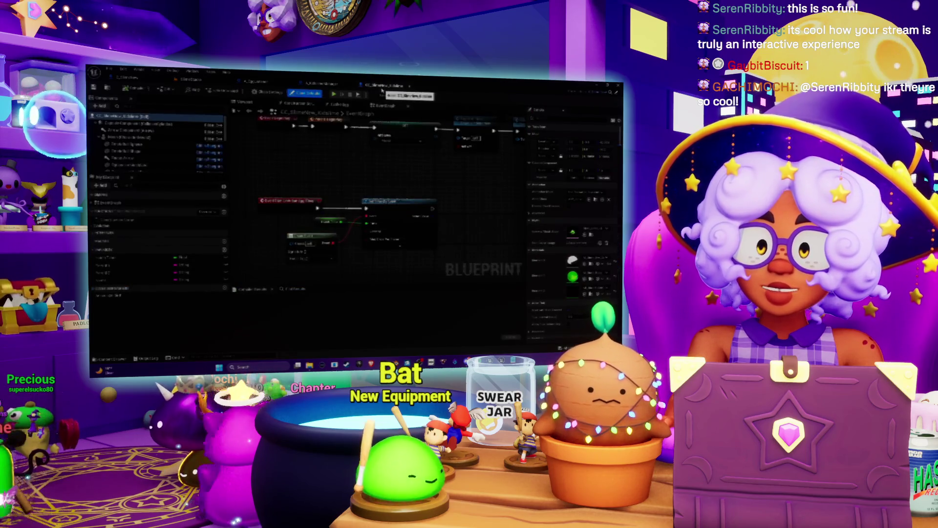
drag(359, 198, 354, 182)
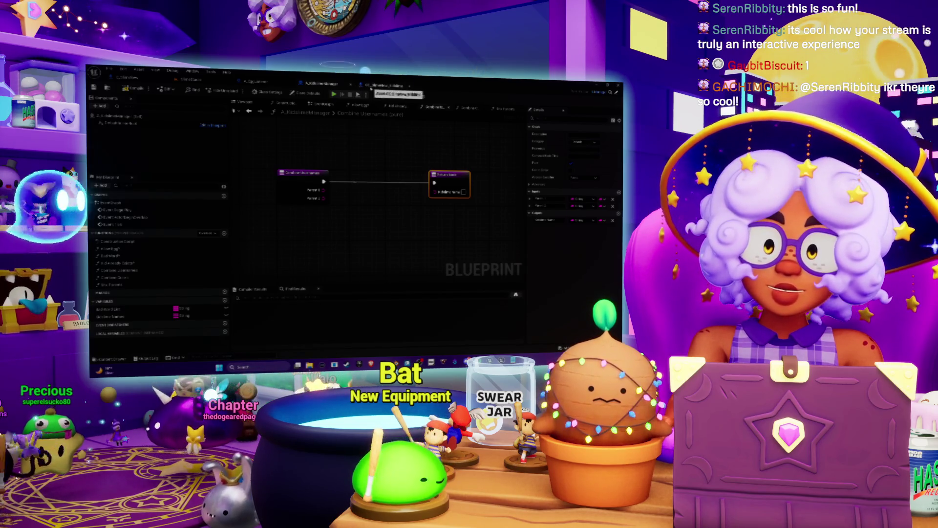
- Review the LEN and branch logic in A_EggListener and CC_SlimeHire, then add a local variable to Combine Usernames
click(266, 84)
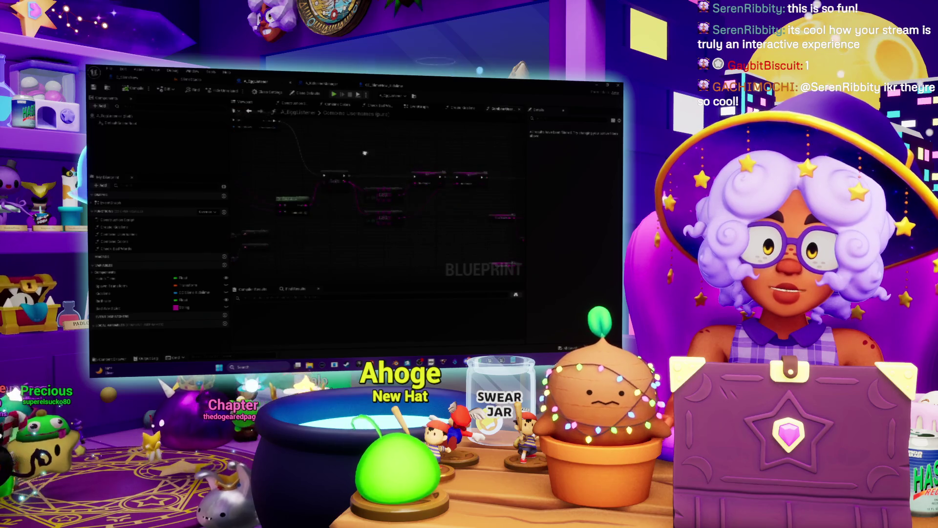
mouse_move(414, 220)
mouse_down()
mouse_move(302, 216)
mouse_move(291, 188)
mouse_up()
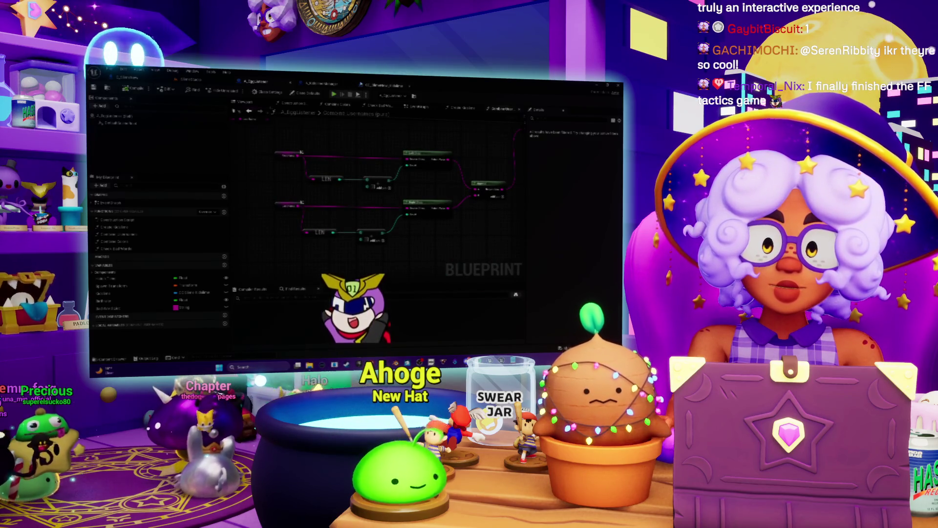
click(373, 85)
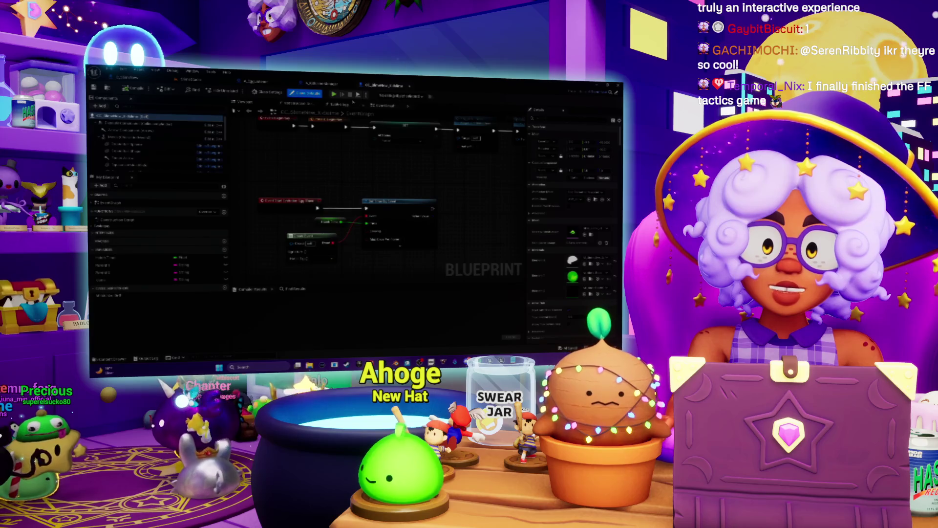
click(322, 84)
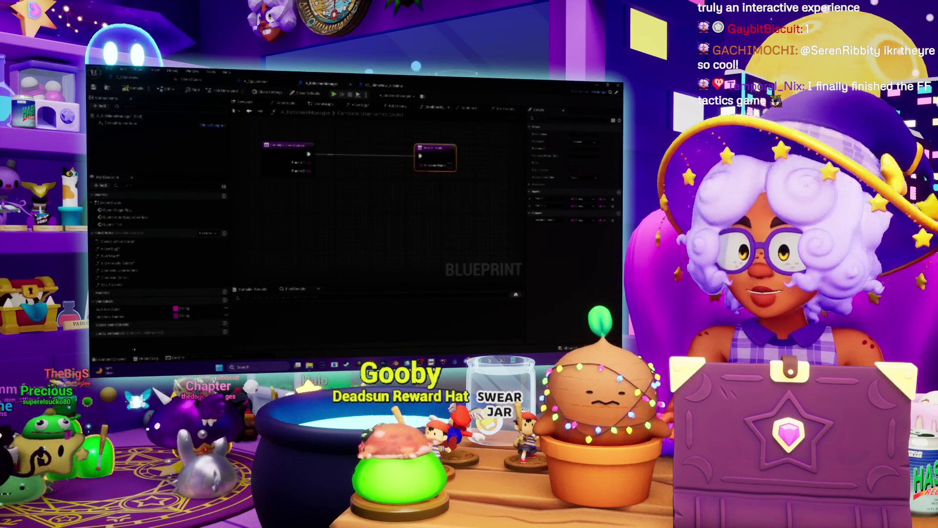
click(226, 332)
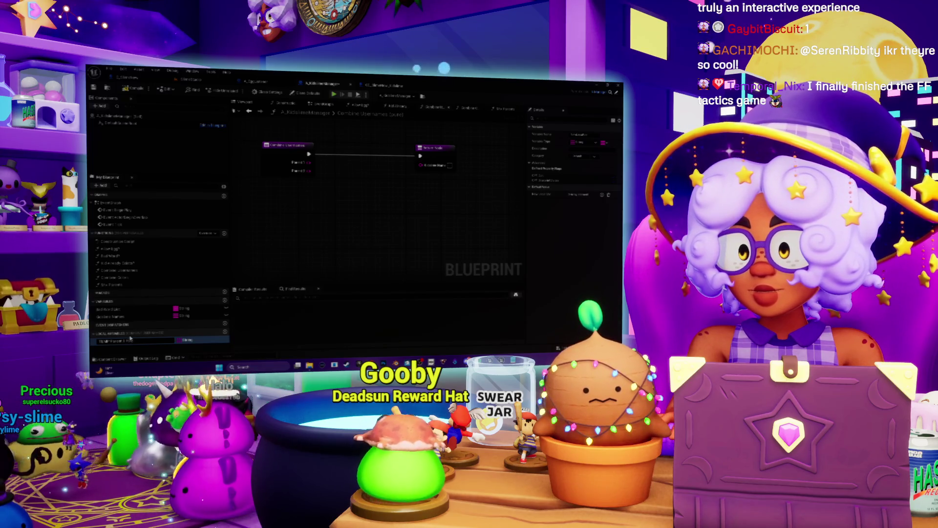
- Confirm the first local variable, add a second one starting 'Tem', then switch to Spotify
key(Return)
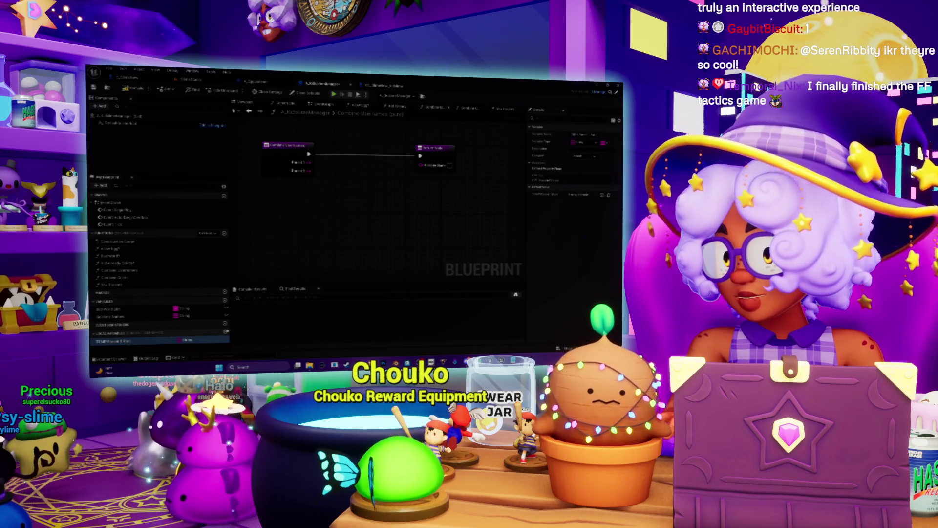
click(225, 331)
text(Tem)
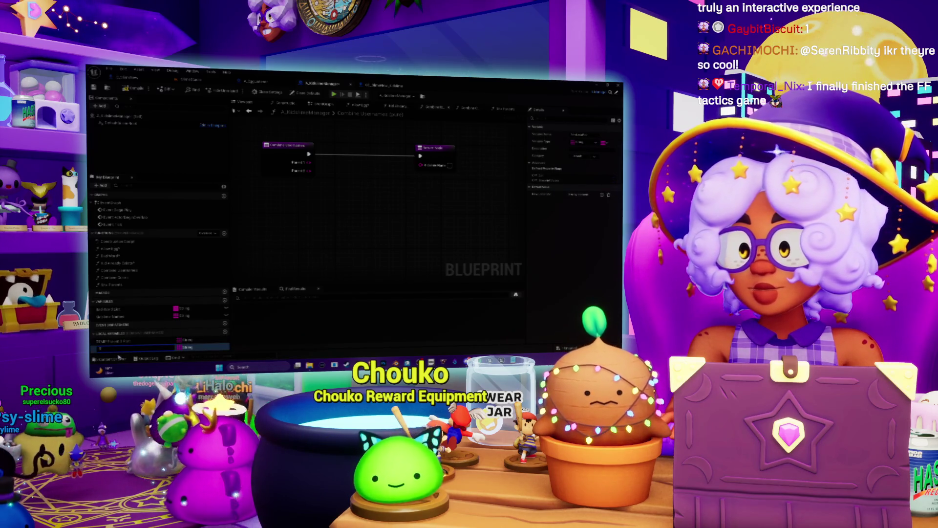
key(alt+Tab)
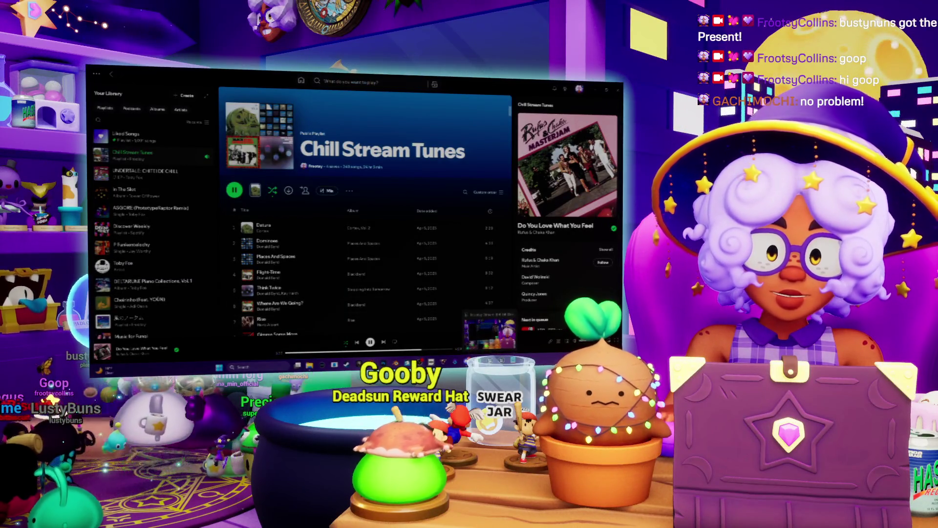
- Return to the Unreal editor, look over the Combine Usernames nodes, and switch to another open Blueprint tab
key(alt+Tab)
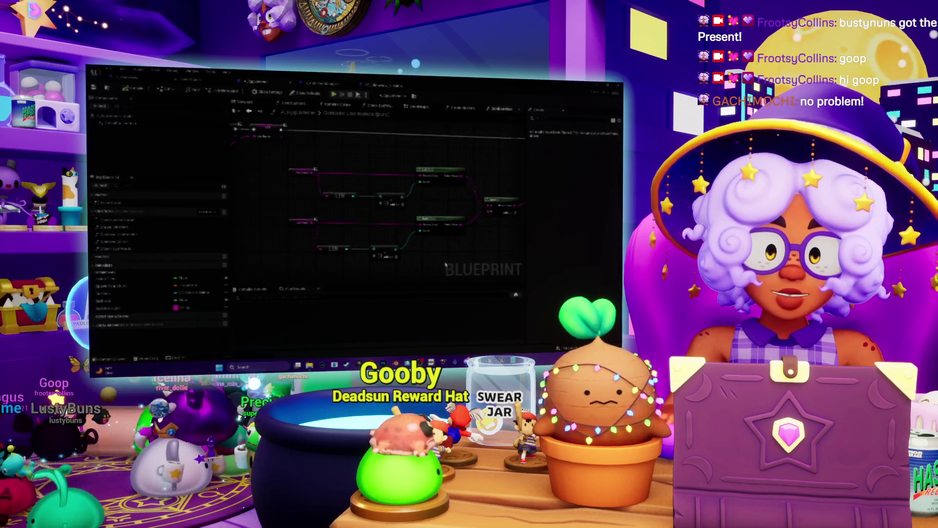
mouse_move(370, 188)
mouse_down()
mouse_move(359, 150)
mouse_move(354, 164)
mouse_up()
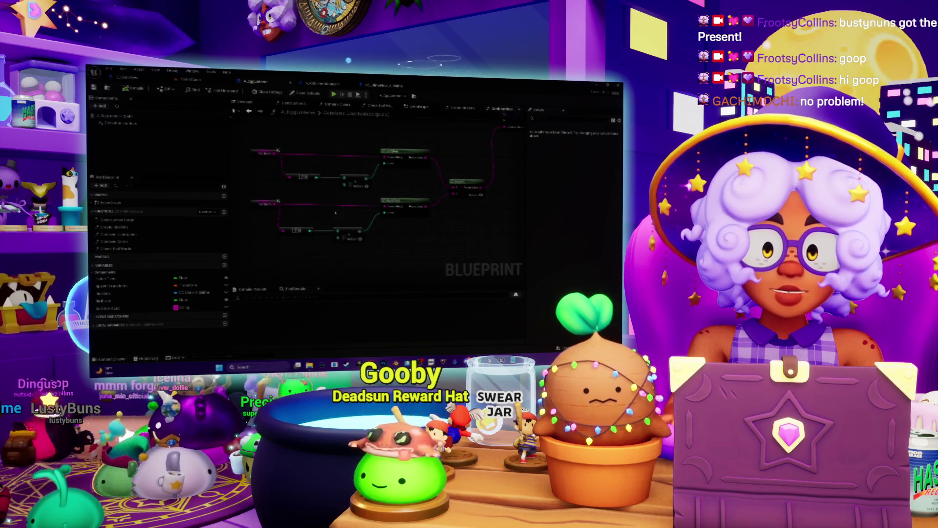
drag(335, 213, 343, 218)
drag(372, 155, 392, 163)
click(320, 83)
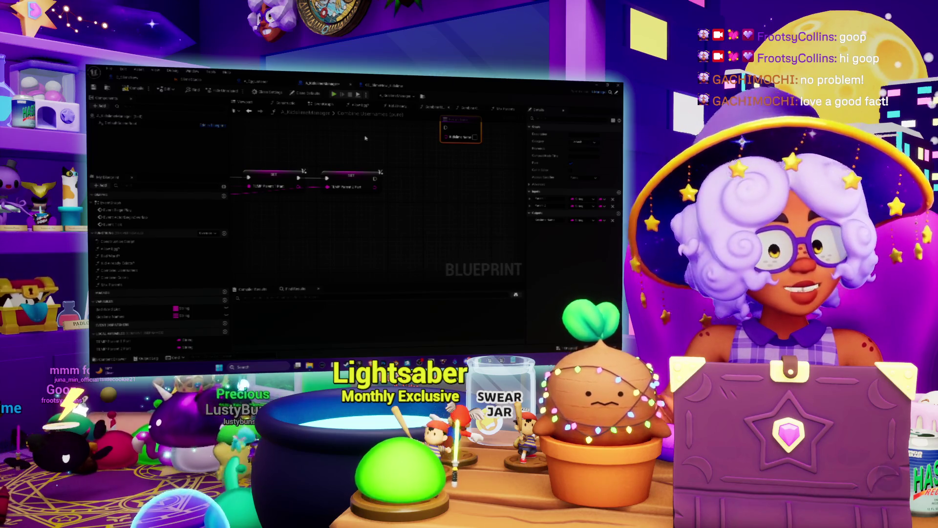
scroll(366, 138, up, 2)
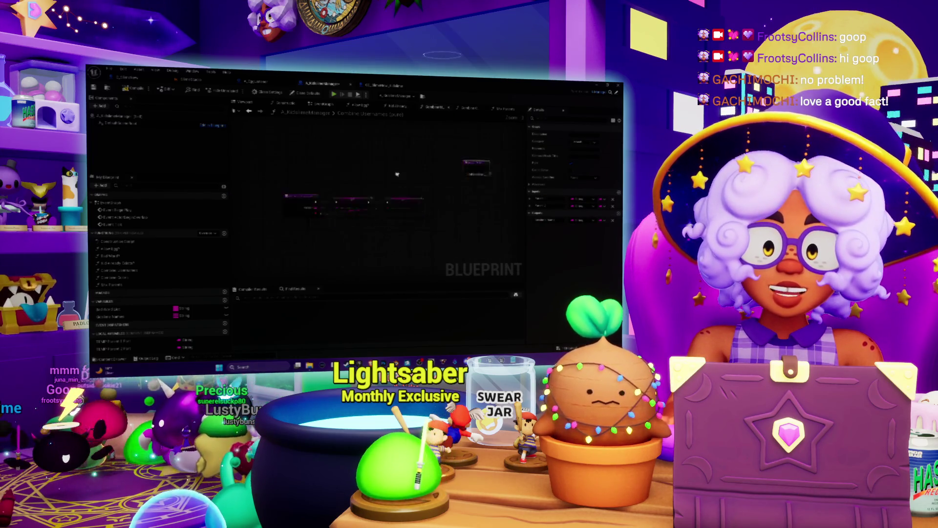
- Add getters for TEMP Parent 1 Part and TEMP Parent 2 Part, each feeding its own LEN node
drag(386, 206, 386, 172)
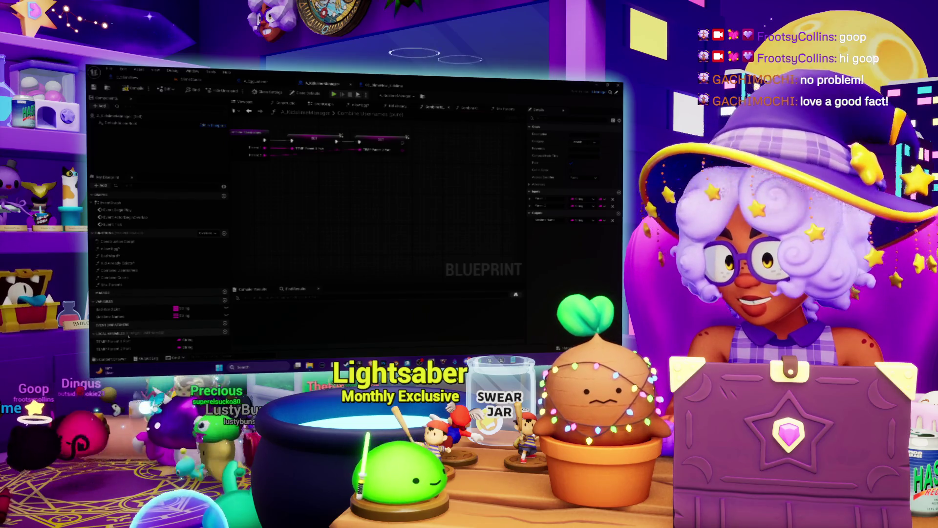
drag(119, 341, 357, 195)
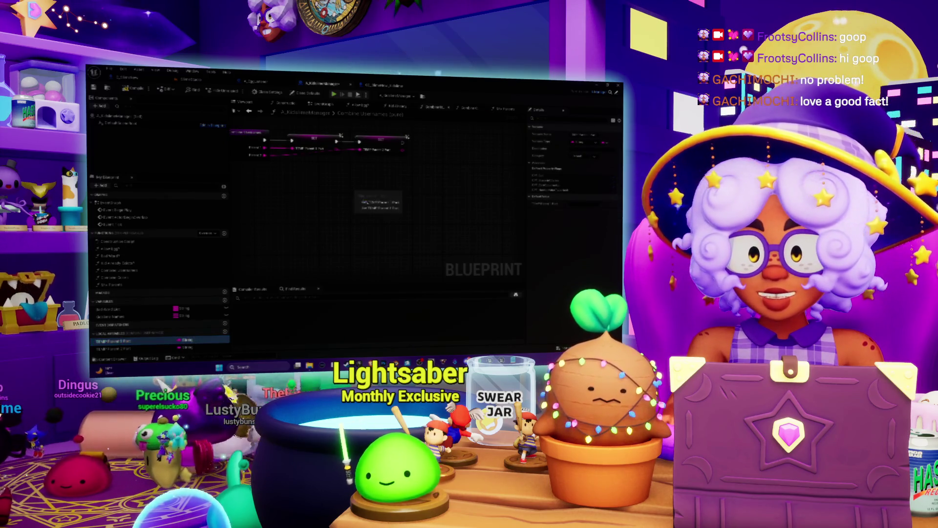
click(377, 201)
drag(122, 348, 363, 231)
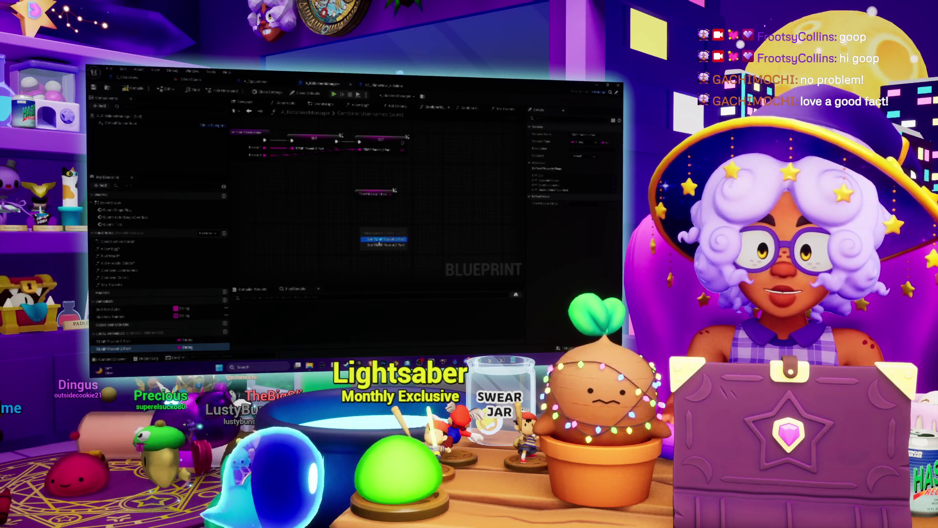
click(383, 238)
drag(394, 192, 435, 201)
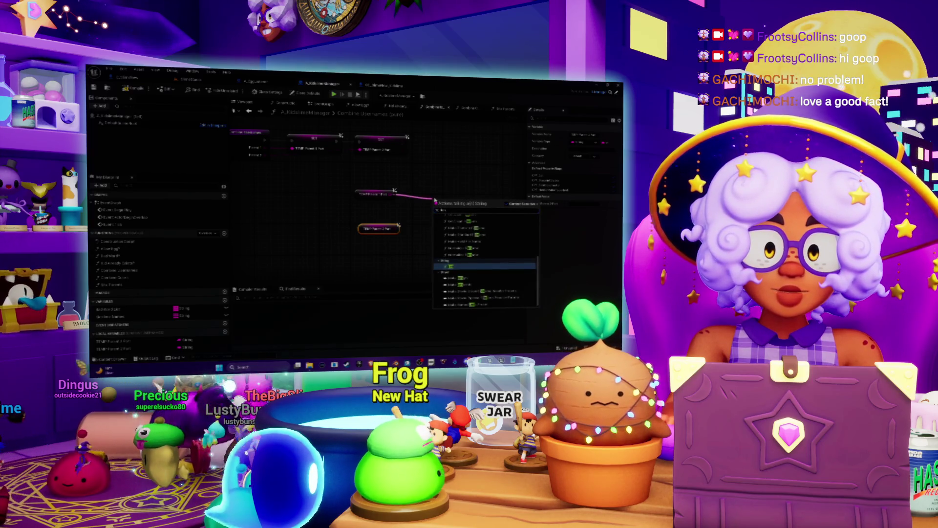
click(452, 265)
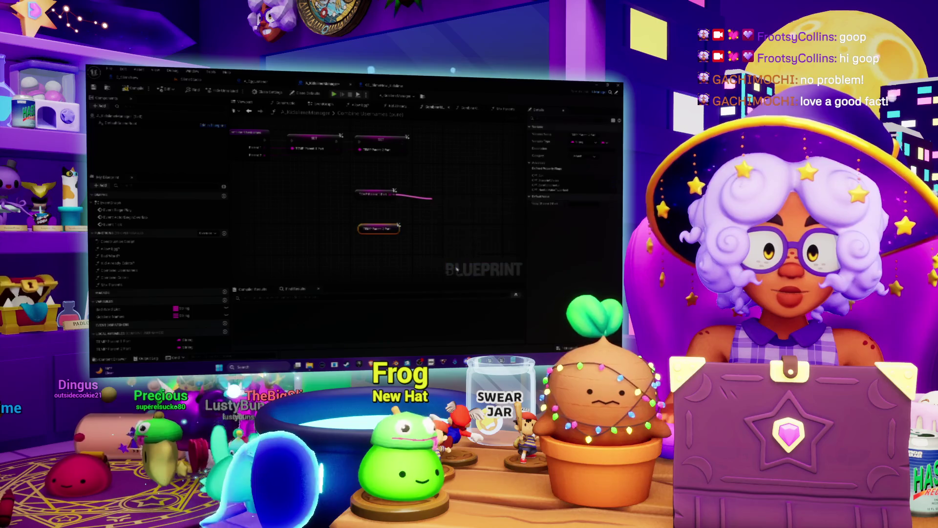
drag(398, 226, 425, 227)
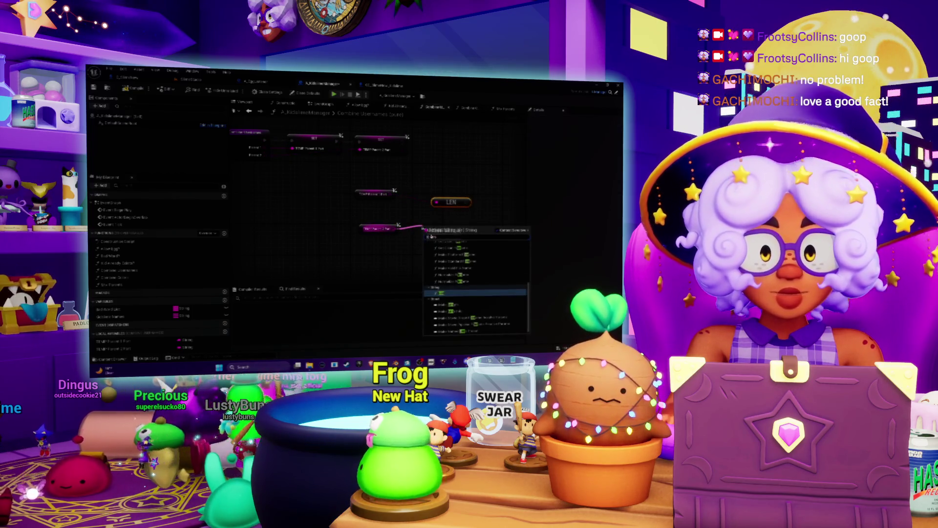
click(448, 294)
- Add a 'right' string function node beside the LEN nodes
drag(440, 228, 440, 245)
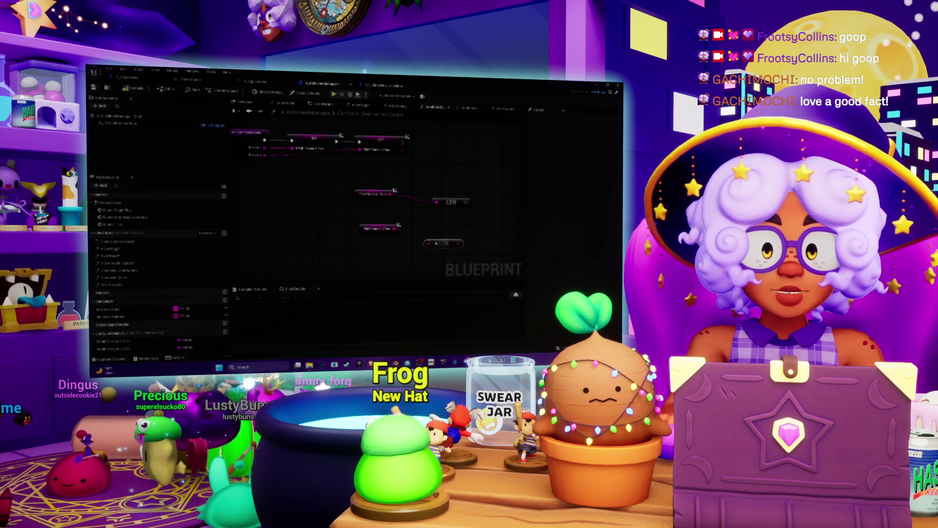
right_click(432, 183)
text(right)
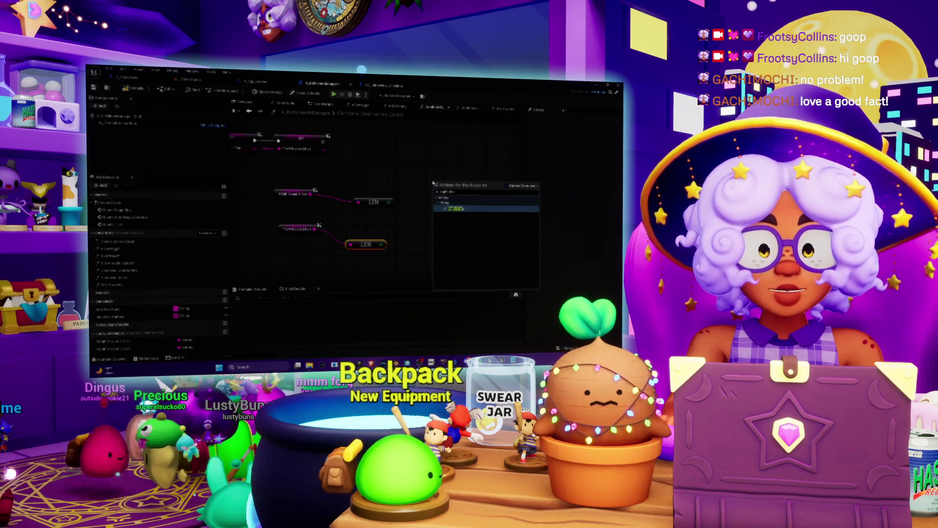
click(455, 208)
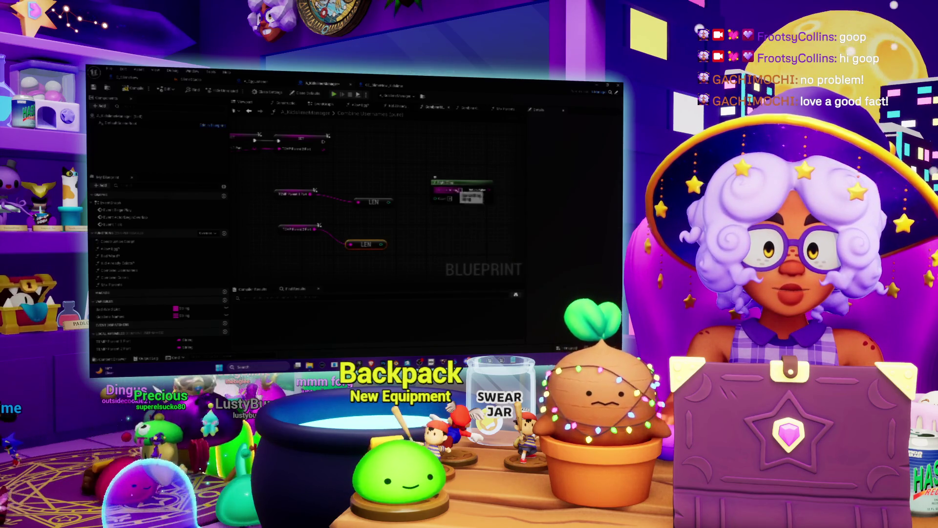
drag(455, 195, 371, 201)
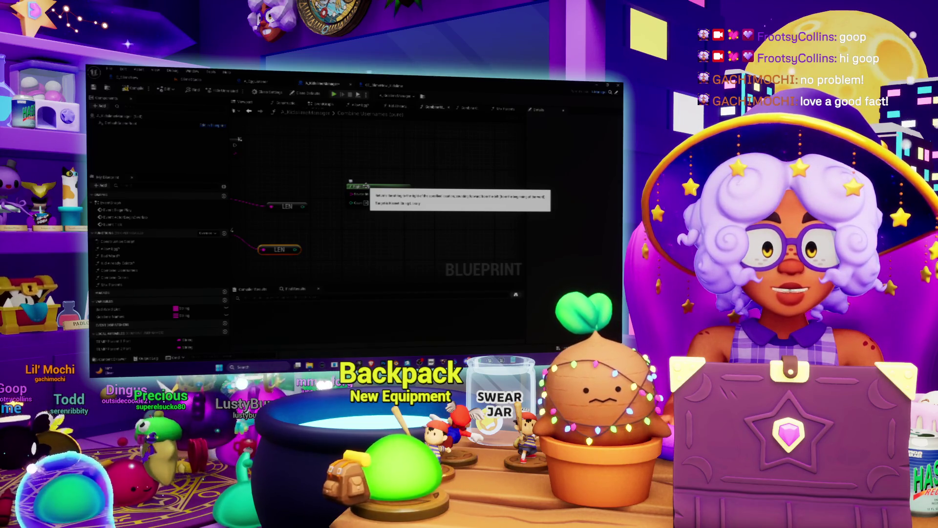
drag(381, 186, 442, 242)
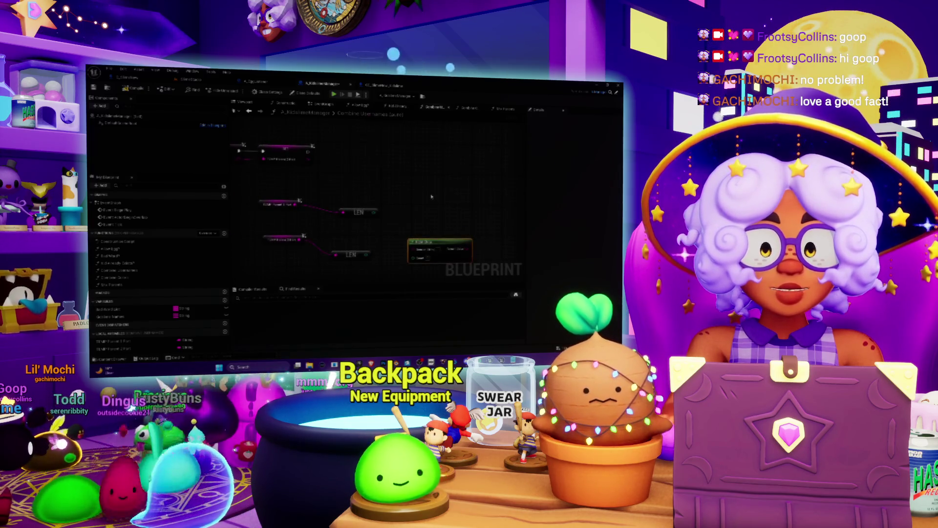
- Add a 'left' string node below the first and wire TEMP Parent 1 Part into the top LEN
right_click(432, 197)
text(left)
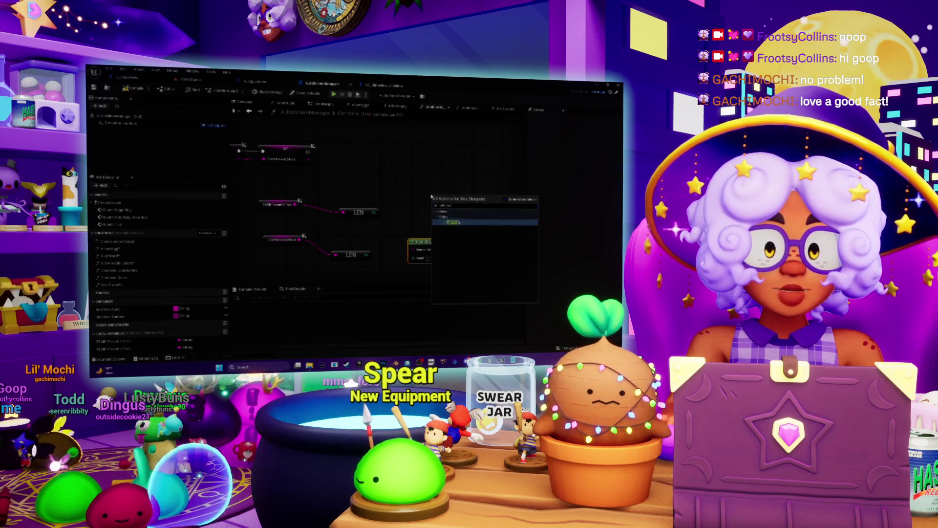
click(475, 227)
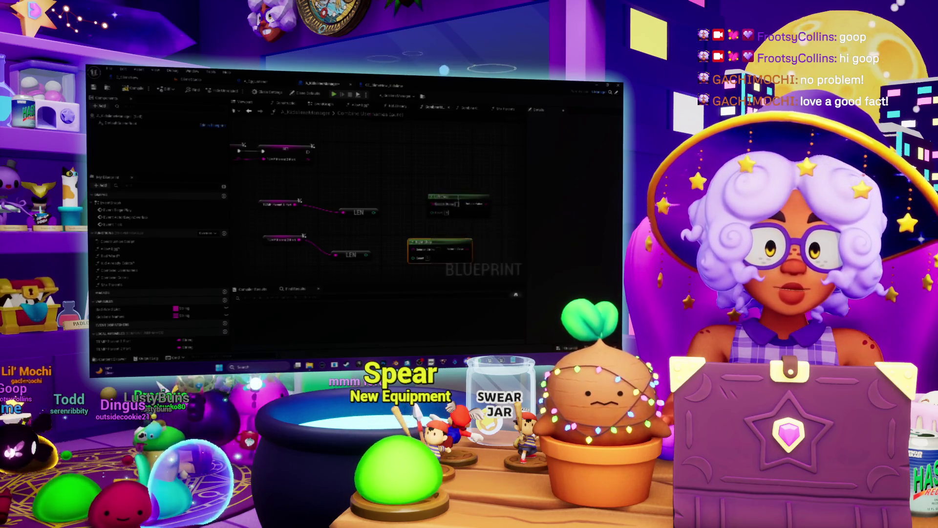
drag(406, 214, 426, 209)
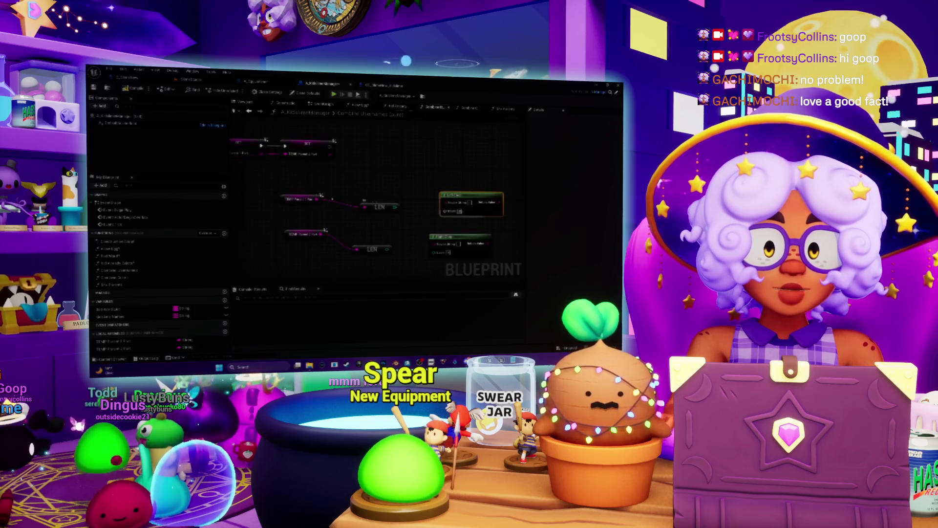
drag(317, 199, 364, 206)
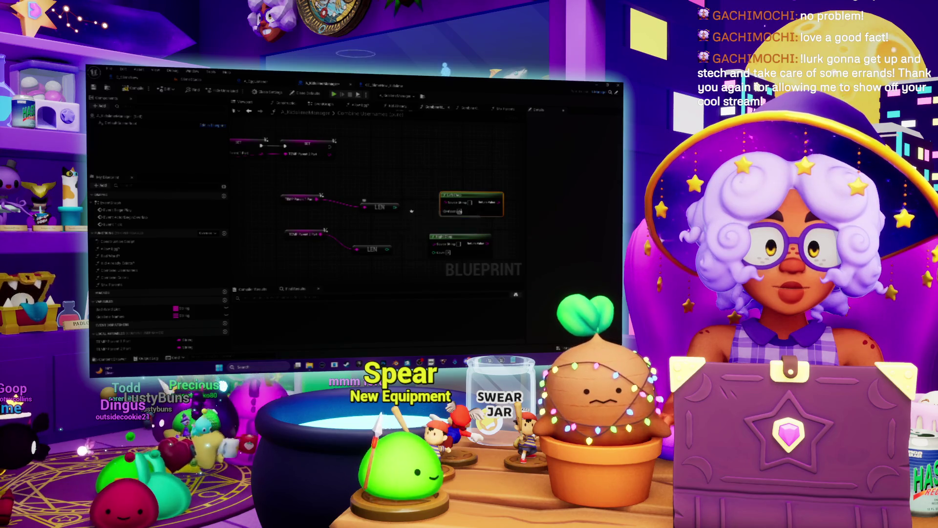
drag(413, 210, 412, 202)
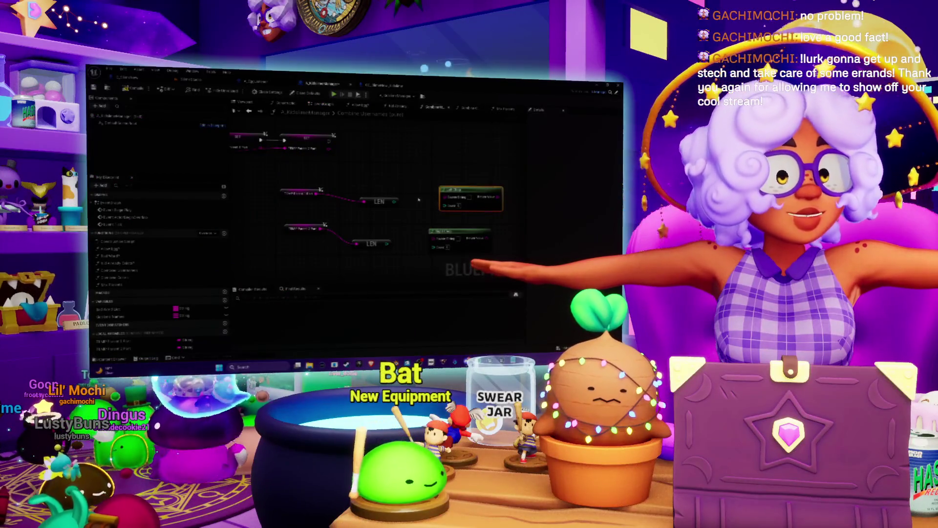
- Route each LEN result through an integer operator node, copying the operator, and wire both into the string nodes
mouse_move(418, 192)
mouse_down()
mouse_move(386, 161)
mouse_move(409, 193)
mouse_up()
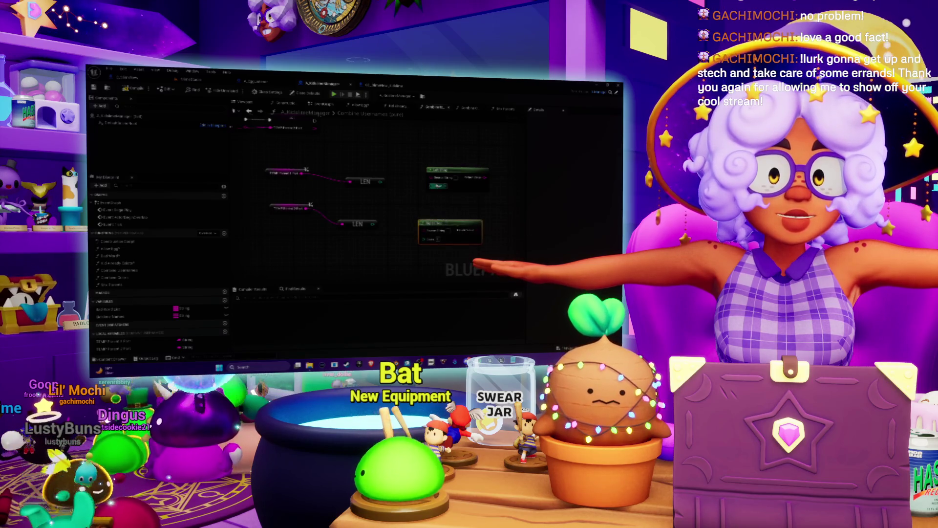
mouse_move(432, 175)
mouse_down()
mouse_move(459, 185)
mouse_move(415, 174)
mouse_up()
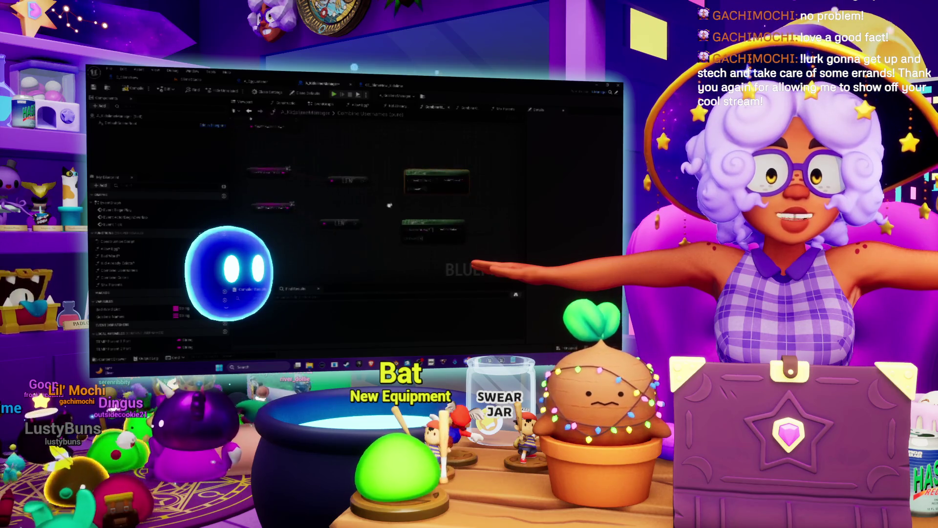
mouse_move(424, 174)
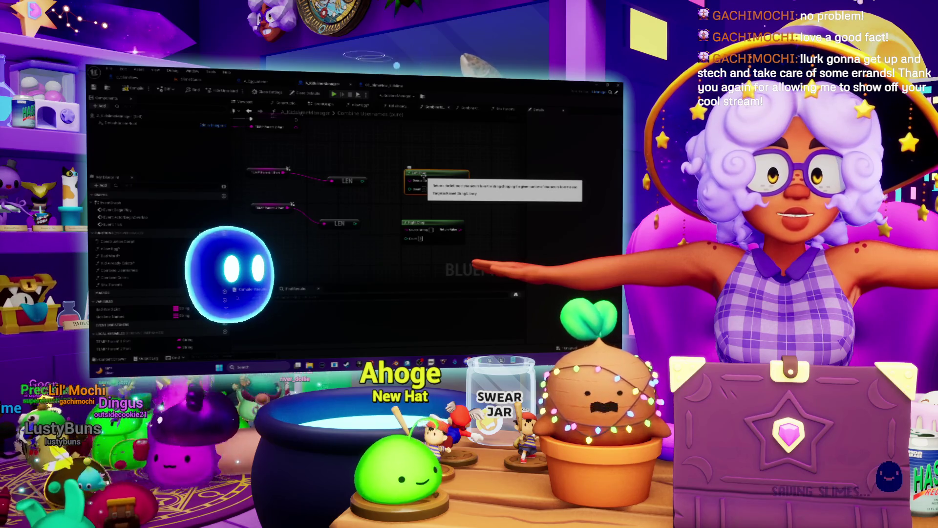
drag(366, 184, 434, 193)
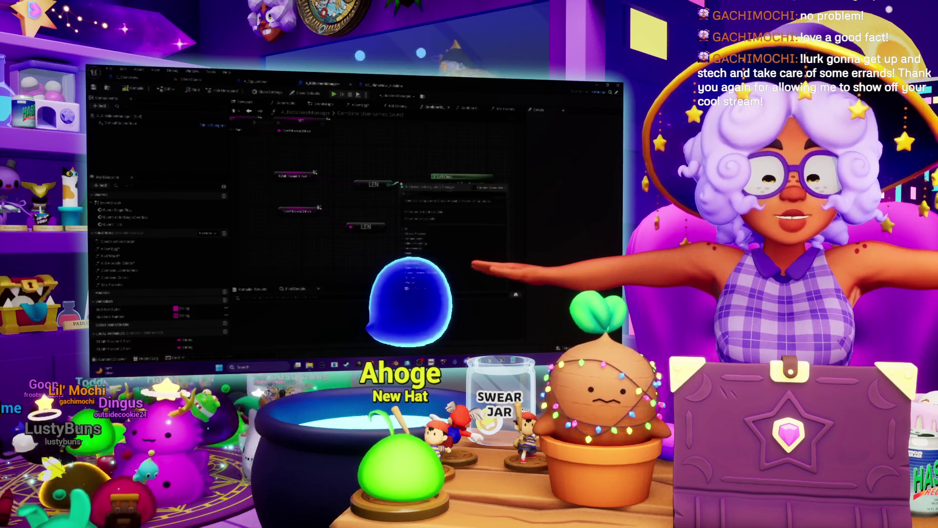
drag(389, 185, 400, 185)
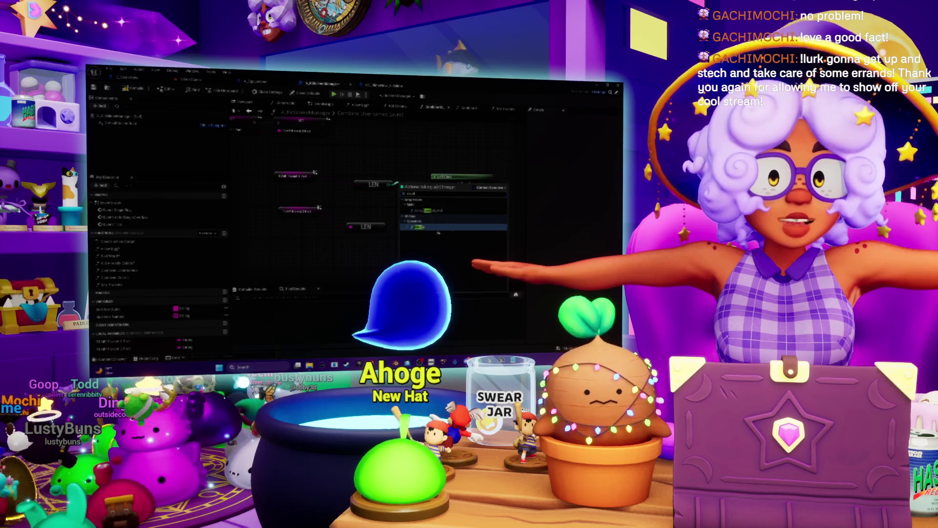
click(418, 227)
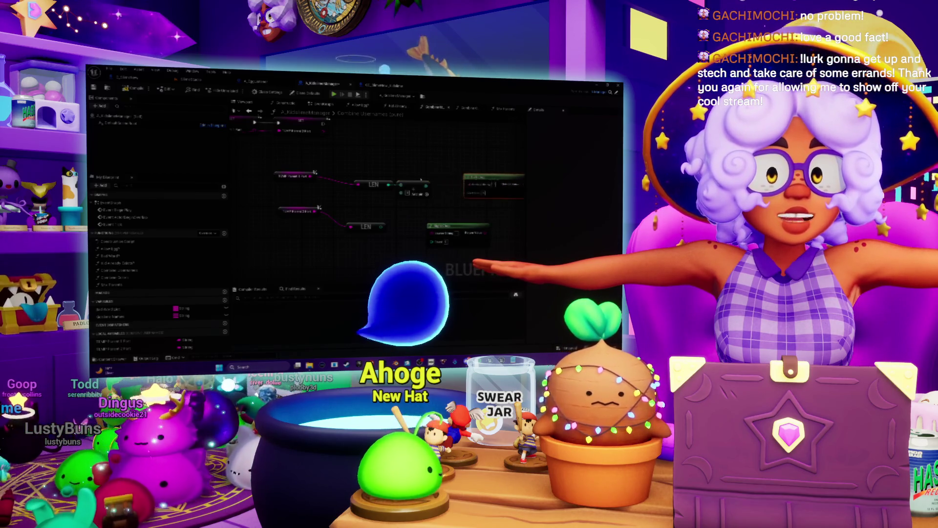
drag(460, 175, 434, 176)
drag(351, 190, 367, 185)
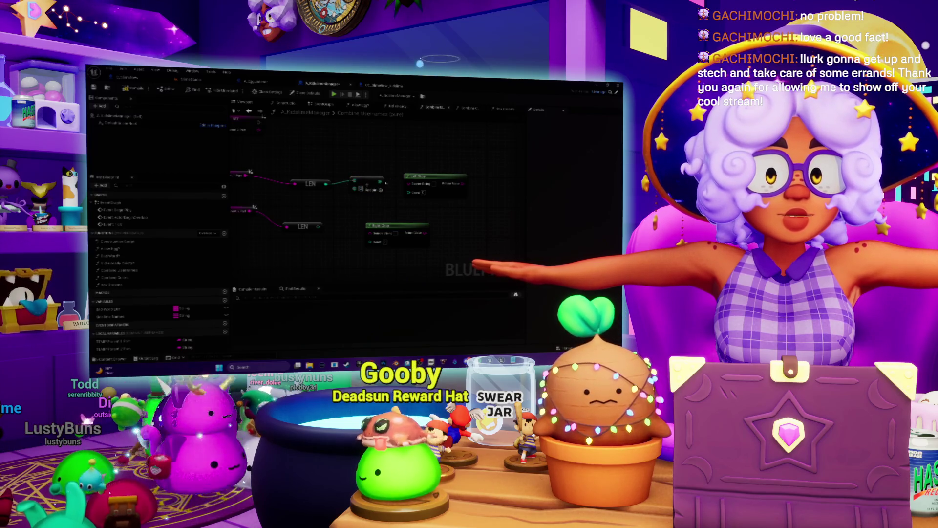
drag(381, 189, 455, 215)
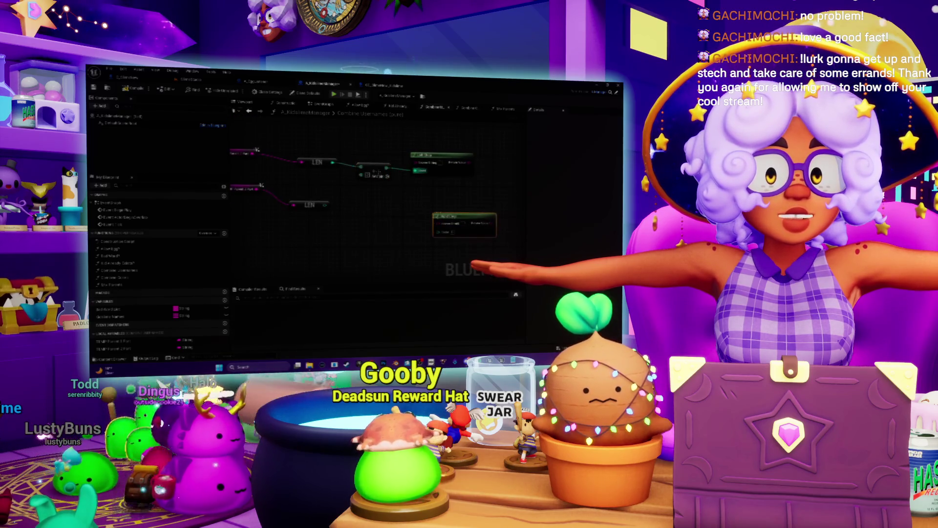
key(ctrl+v)
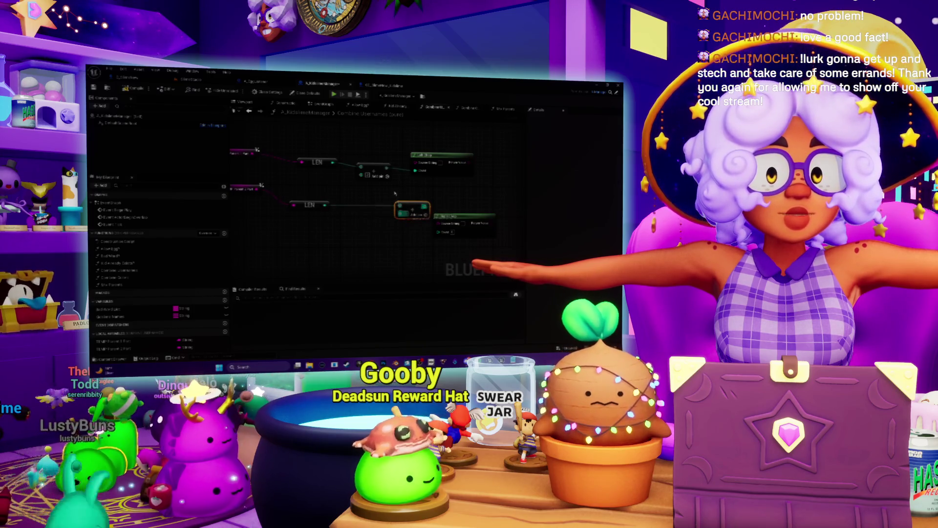
mouse_move(403, 229)
mouse_down()
mouse_move(445, 230)
mouse_move(445, 207)
mouse_up()
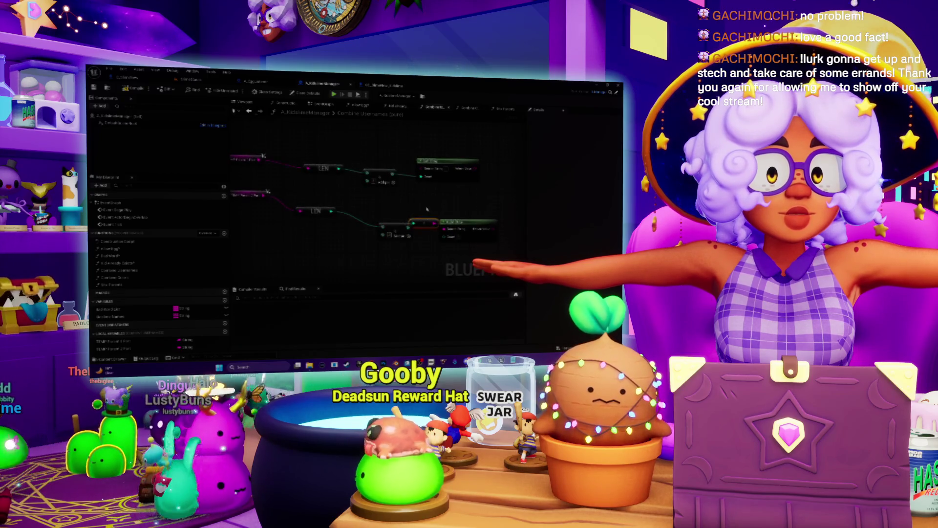
- Wire the lower operator into its return node and straighten the lower row's connections with Q
drag(408, 236, 442, 235)
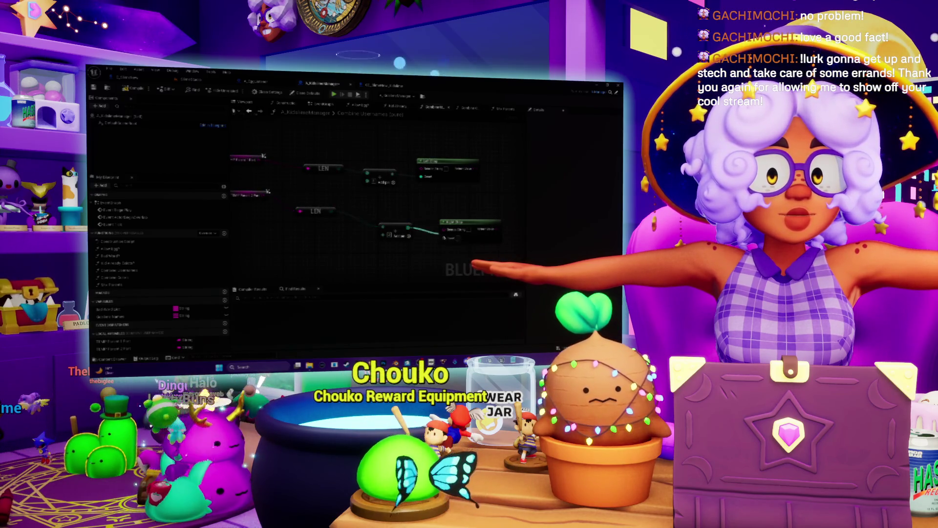
scroll(416, 215, down, 2)
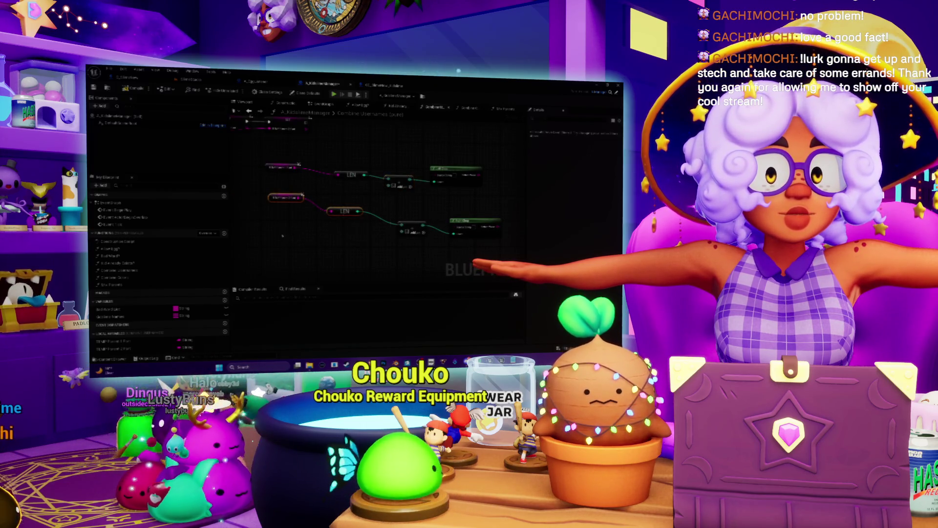
drag(282, 236, 413, 210)
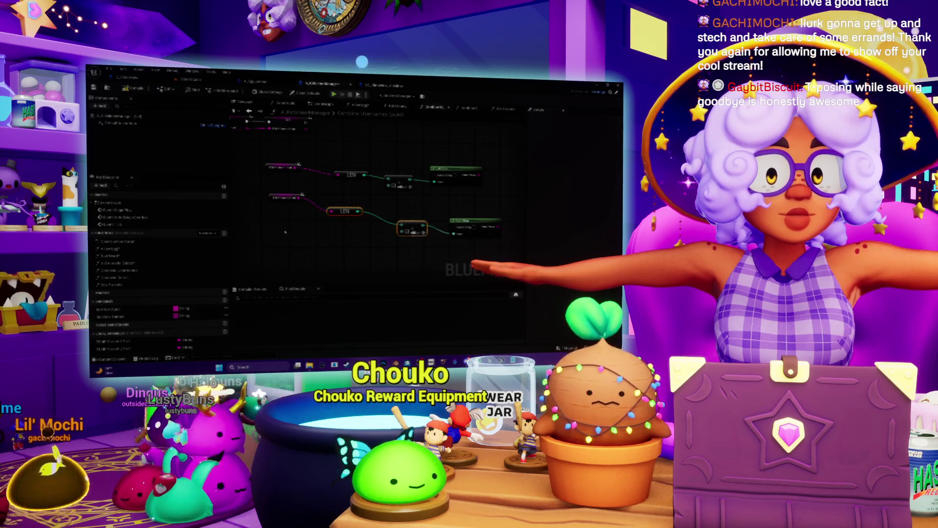
key(q)
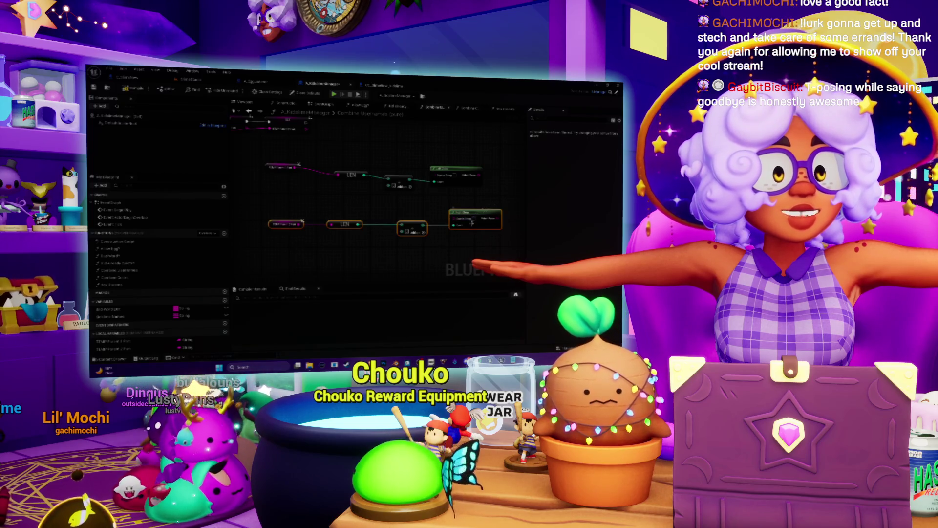
- Shift the upper and lower LEN node rows so they line up neatly
drag(471, 223, 482, 234)
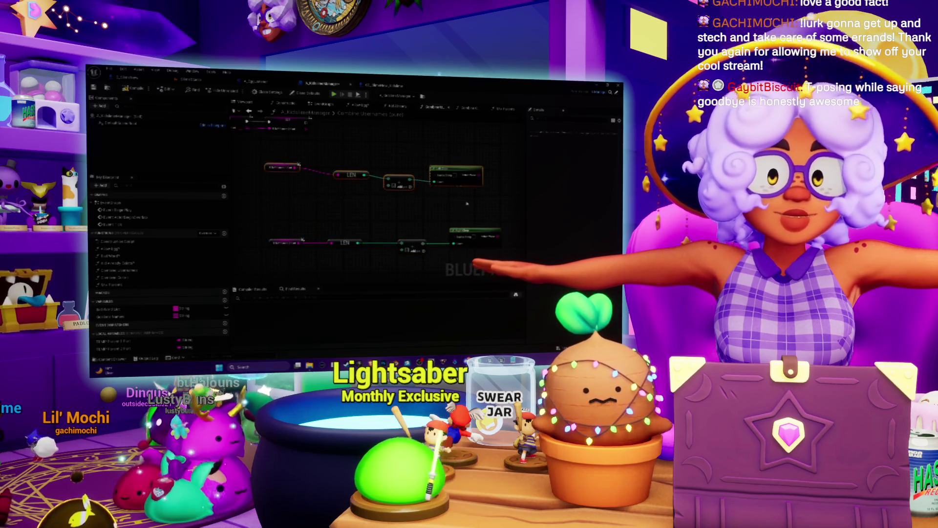
drag(467, 170, 481, 198)
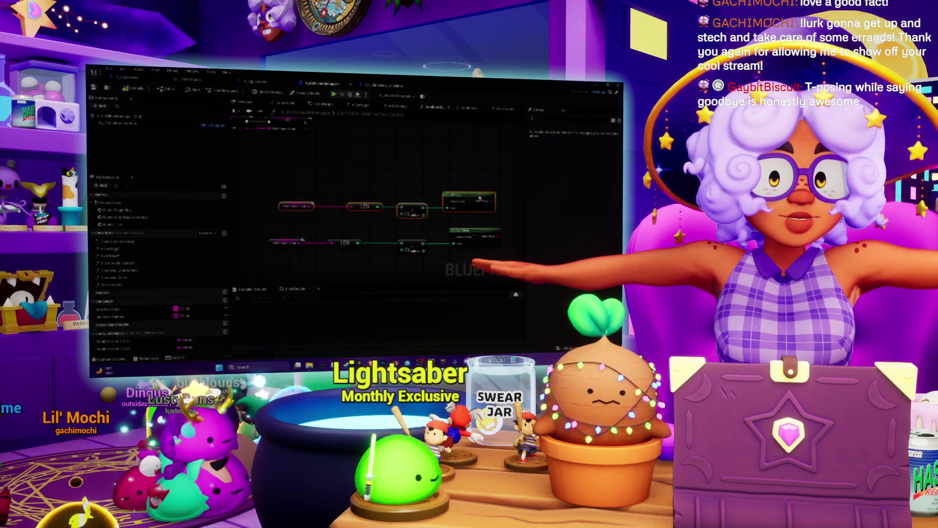
drag(345, 247, 351, 247)
click(293, 259)
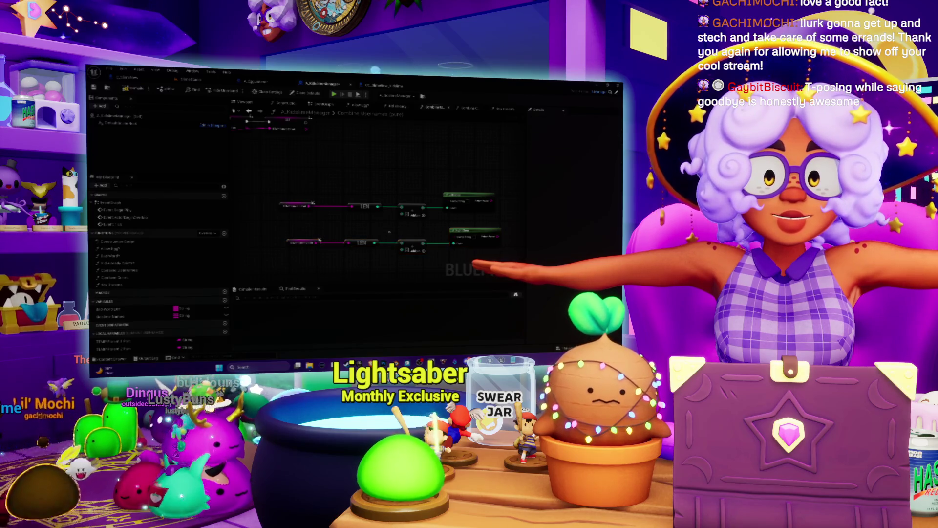
mouse_move(390, 232)
mouse_down()
mouse_move(352, 220)
mouse_move(375, 217)
mouse_move(359, 195)
mouse_up()
mouse_move(473, 187)
mouse_down()
mouse_move(464, 189)
mouse_move(498, 189)
mouse_up()
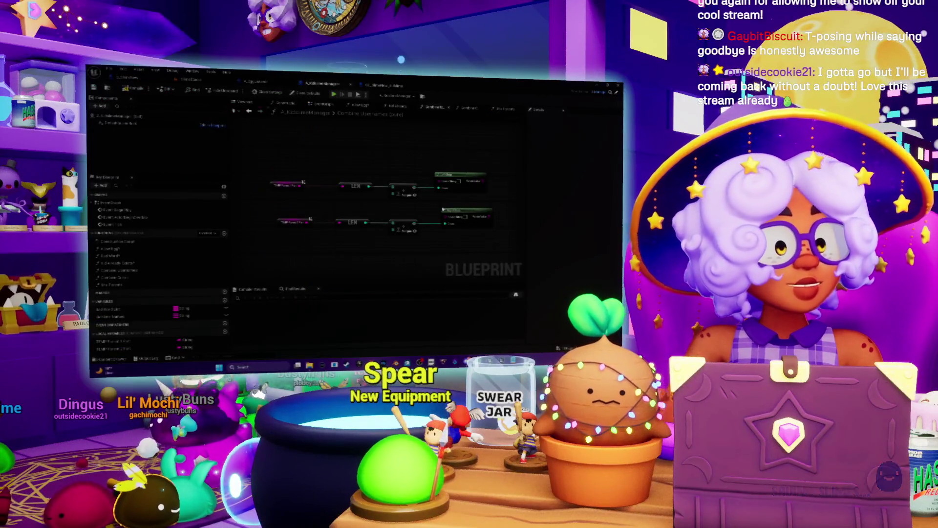
click(413, 180)
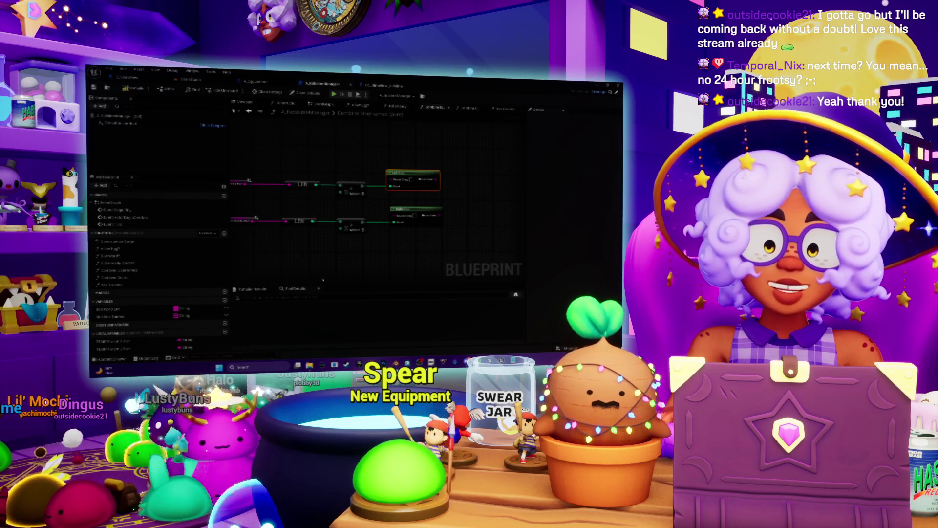
- Nudge the upper result node and frame both LEN node rows in the graph
drag(420, 174, 424, 175)
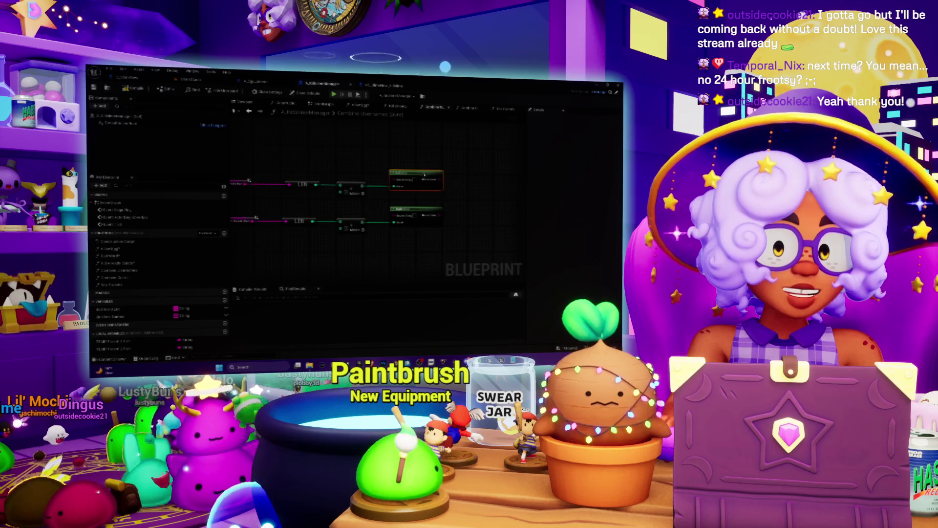
drag(248, 200, 286, 188)
click(277, 173)
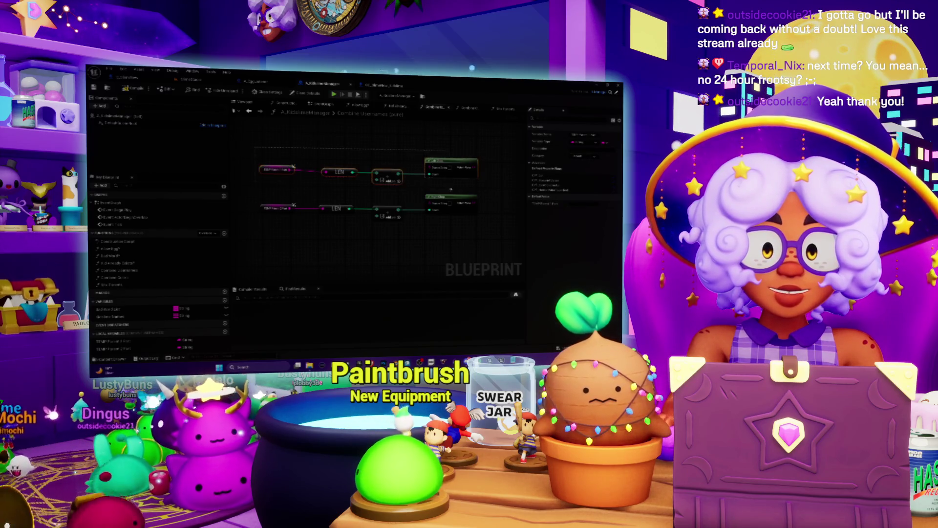
drag(421, 186, 409, 195)
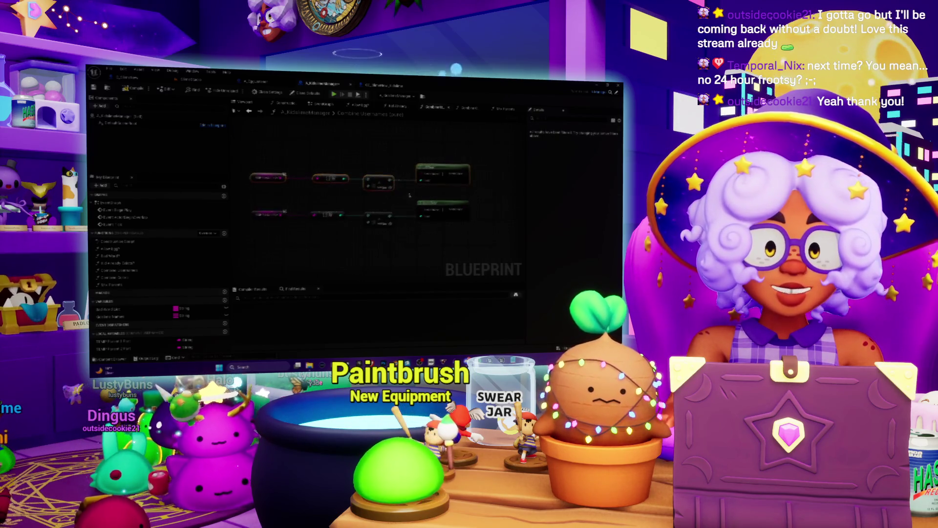
drag(413, 237, 400, 223)
drag(400, 180, 400, 243)
drag(343, 204, 406, 203)
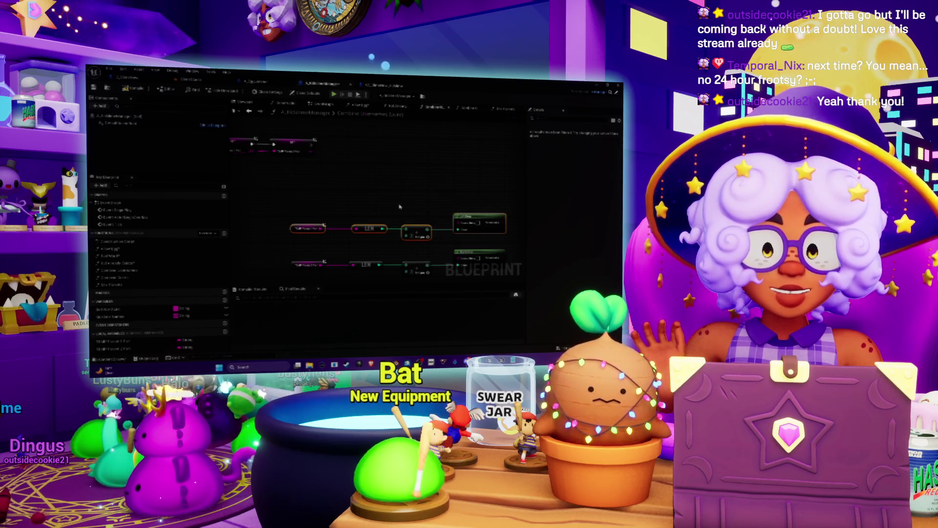
drag(588, 197, 540, 135)
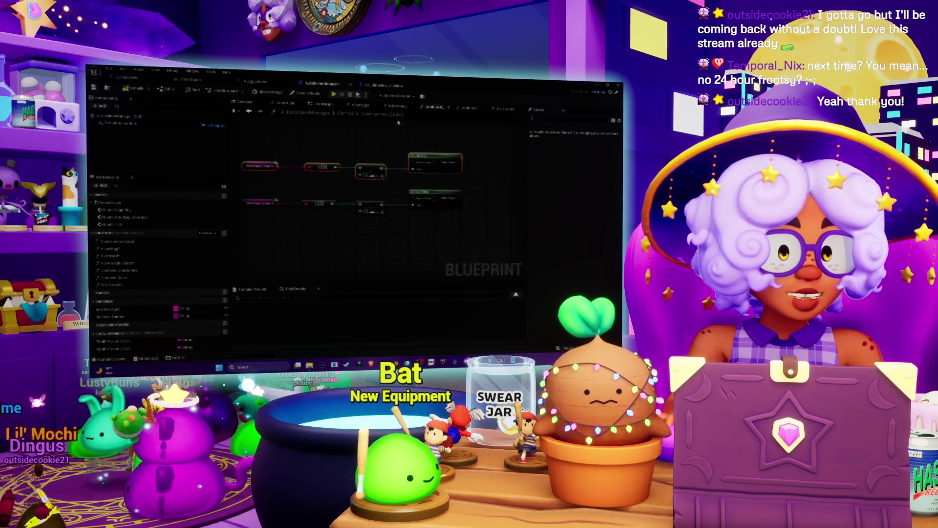
drag(393, 129, 390, 167)
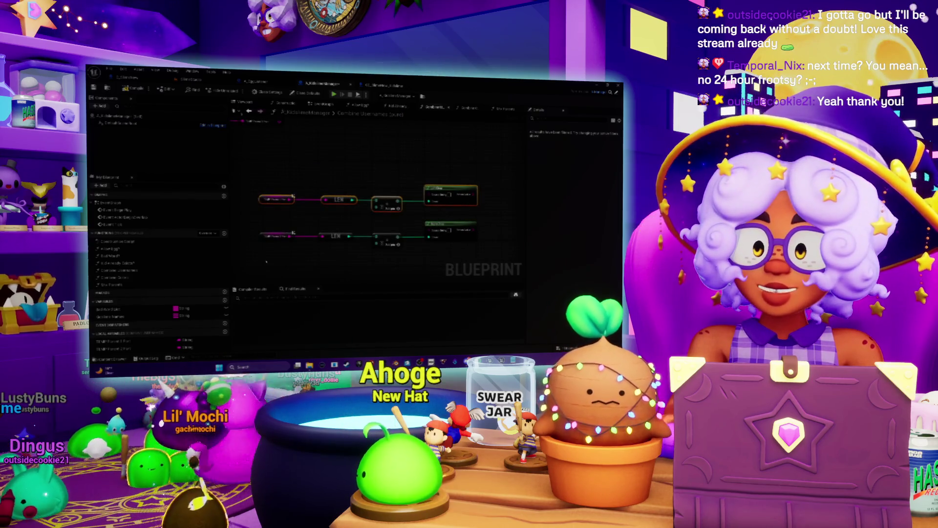
drag(323, 225, 347, 236)
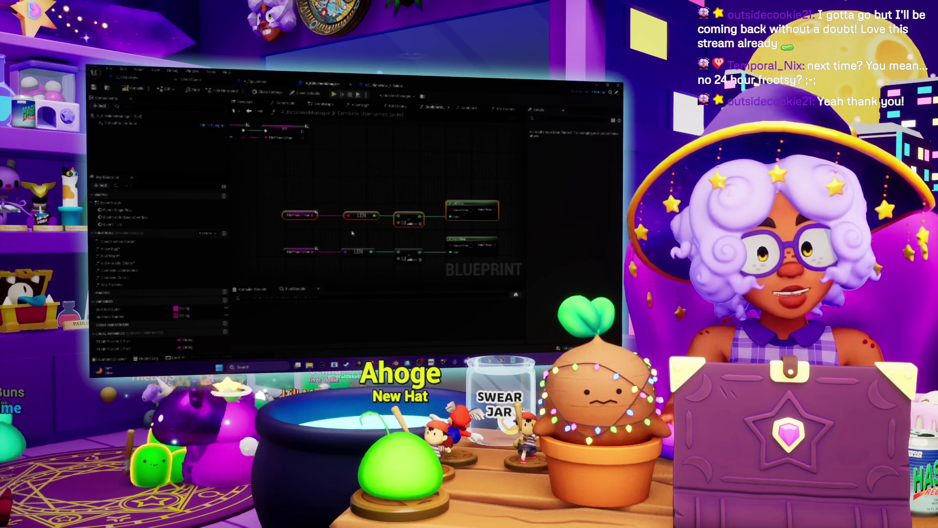
mouse_move(352, 234)
mouse_down()
mouse_move(348, 194)
mouse_move(399, 202)
mouse_up()
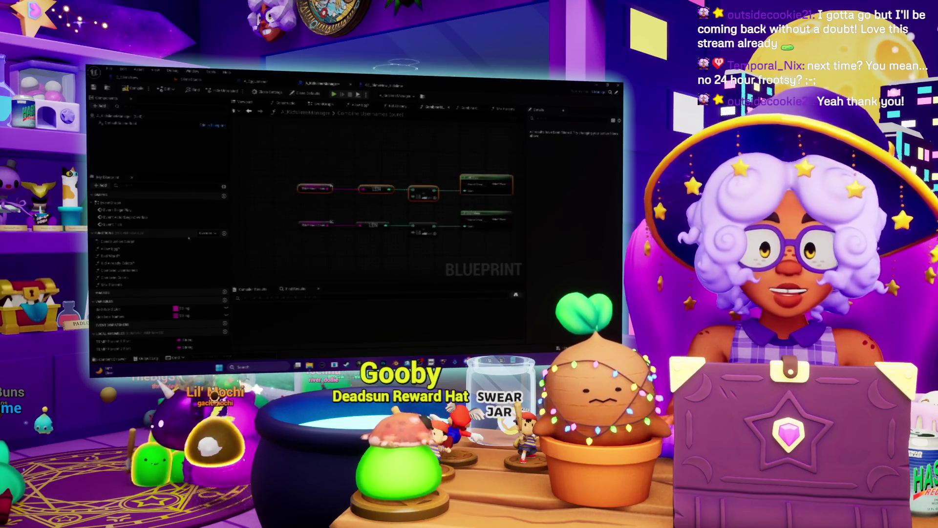
- Place two getters each of the first and second local variables into the graph
click(109, 340)
mouse_move(110, 340)
mouse_down()
mouse_move(464, 189)
mouse_move(420, 173)
mouse_up()
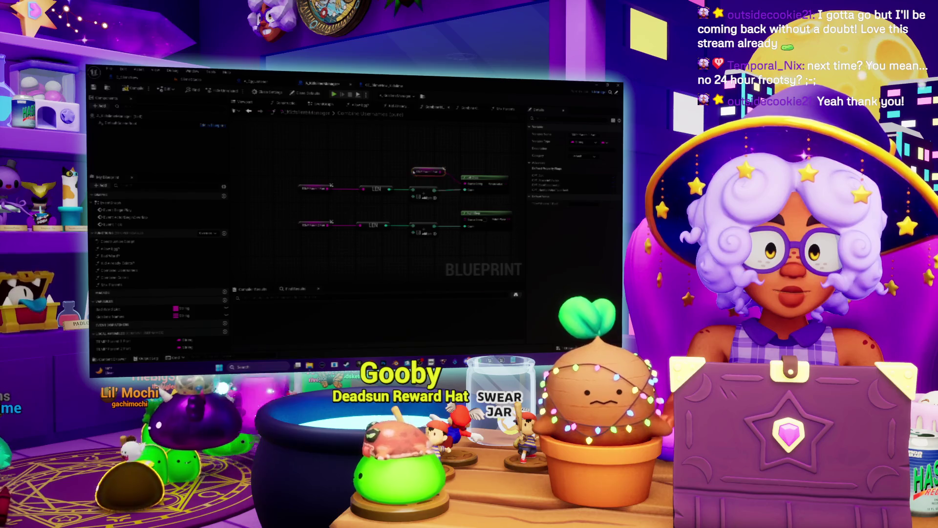
click(123, 348)
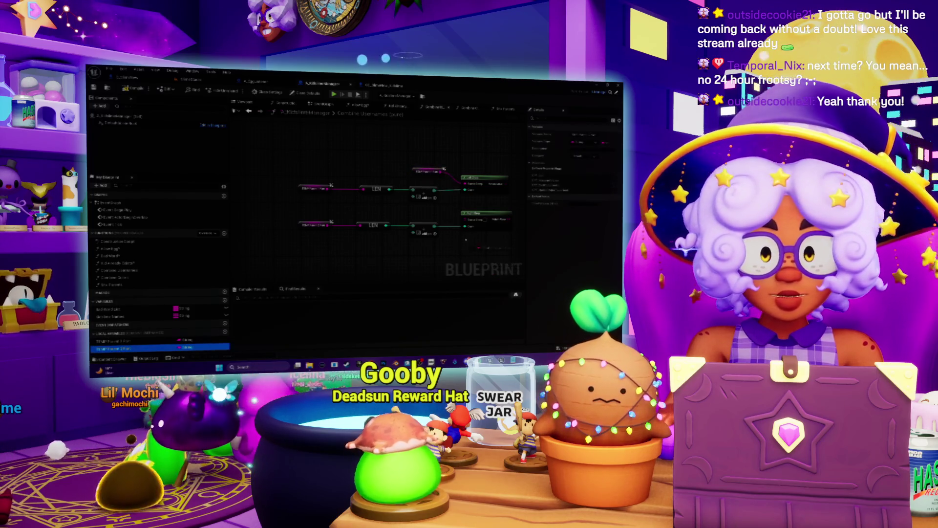
mouse_move(123, 348)
mouse_down()
mouse_move(430, 217)
mouse_move(386, 213)
mouse_up()
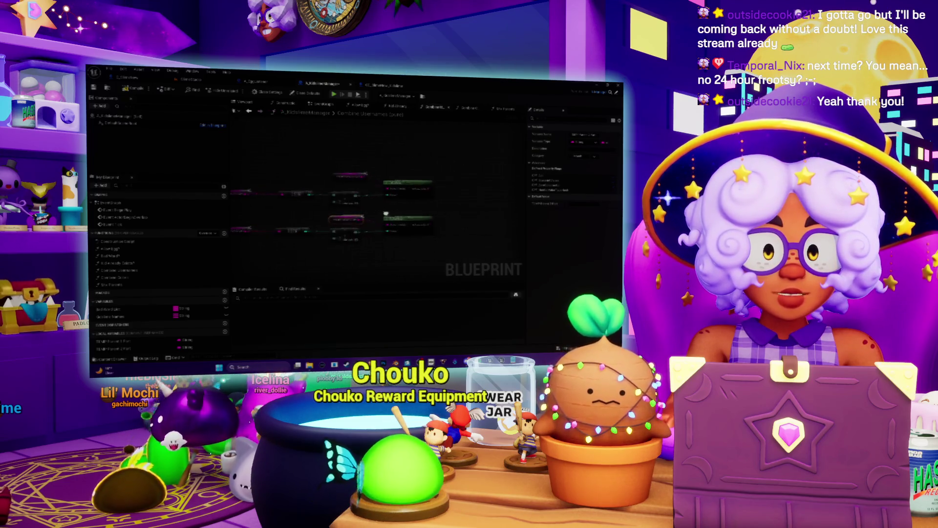
drag(122, 341, 444, 187)
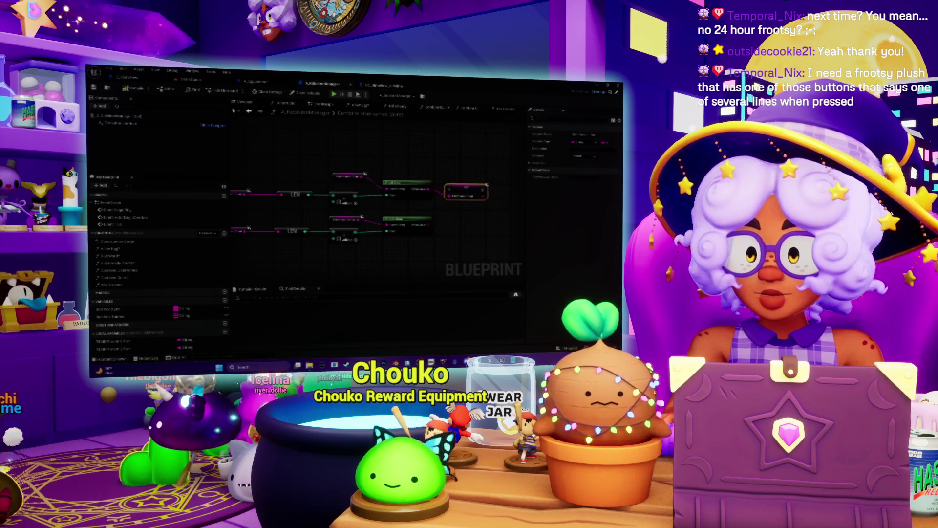
mouse_move(141, 349)
mouse_down()
mouse_move(432, 240)
mouse_move(430, 225)
mouse_up()
- Wire the local variable getters into the upper and lower node rows
scroll(391, 215, down, 2)
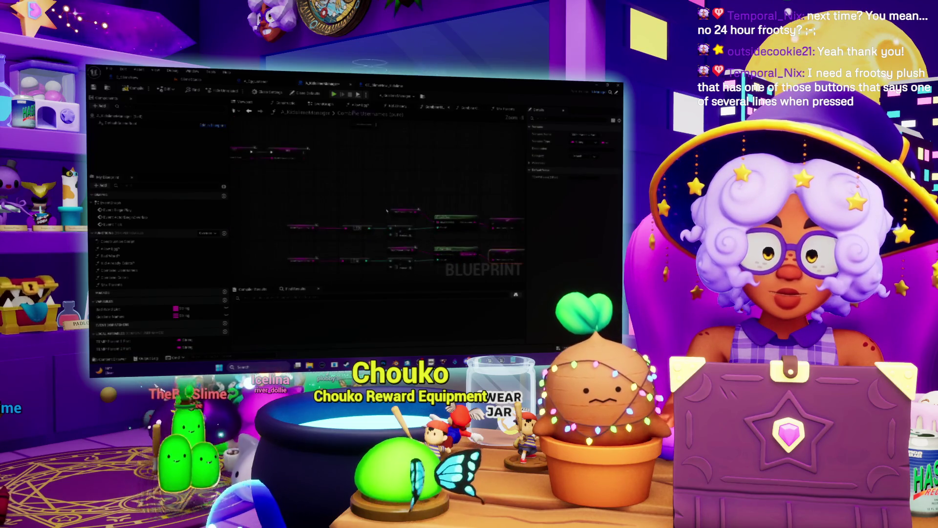
drag(319, 150, 396, 177)
mouse_move(348, 152)
mouse_down()
mouse_move(391, 186)
mouse_move(456, 205)
mouse_up()
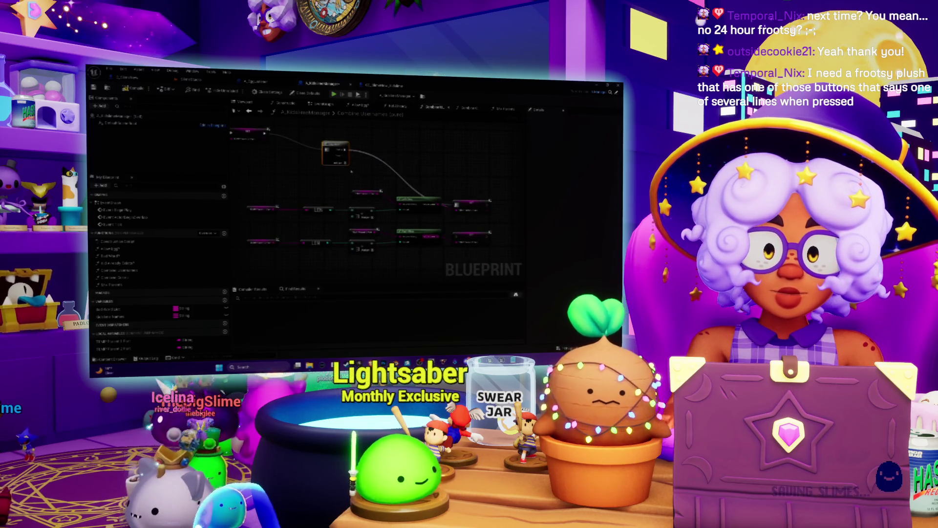
drag(456, 236, 345, 155)
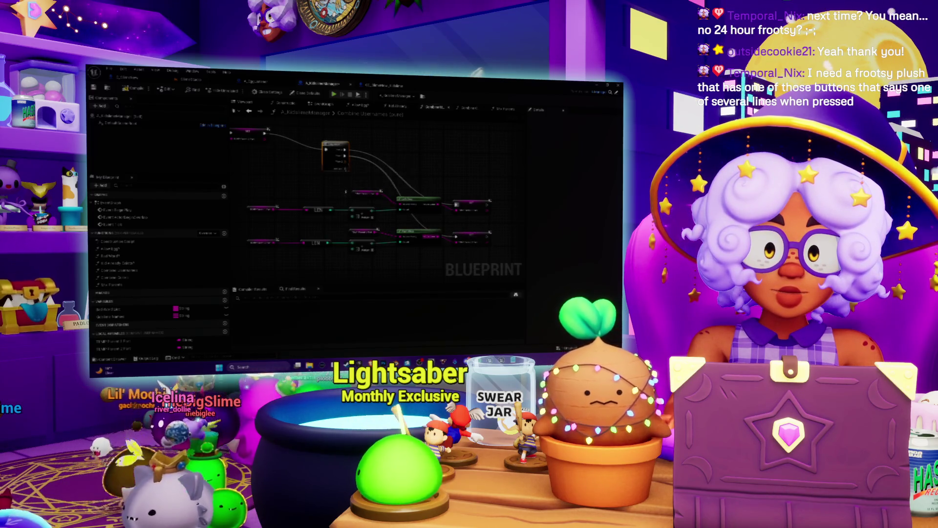
- Box-select a node group and move it up and left to tidy the layout
scroll(295, 233, down, 5)
scroll(296, 233, up, 2)
mouse_move(298, 227)
mouse_down()
mouse_move(507, 157)
mouse_move(408, 147)
mouse_move(405, 159)
mouse_up()
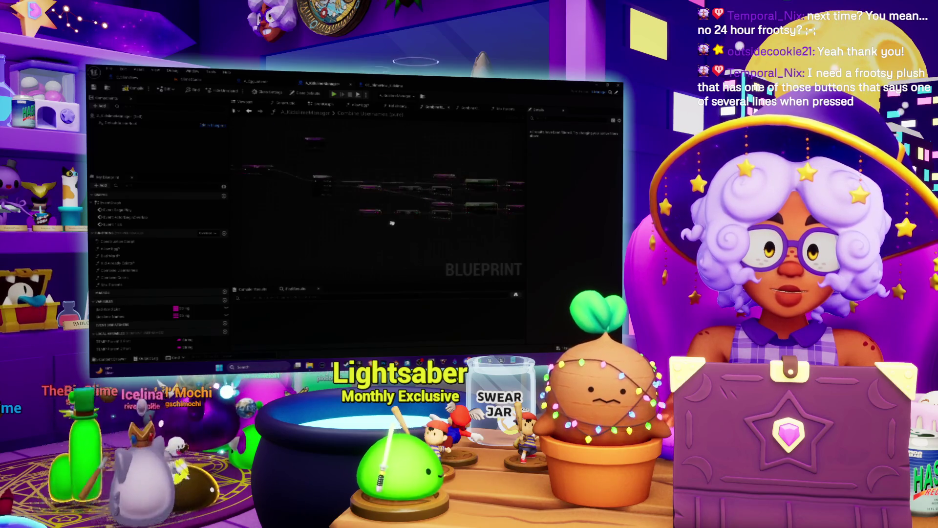
scroll(395, 255, up, 1)
drag(393, 215, 367, 200)
scroll(506, 172, down, 2)
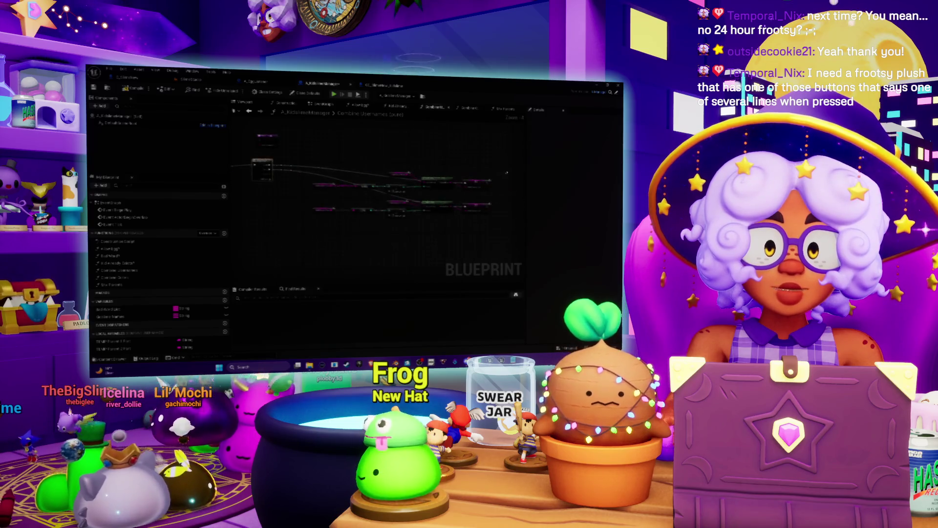
drag(434, 173, 428, 166)
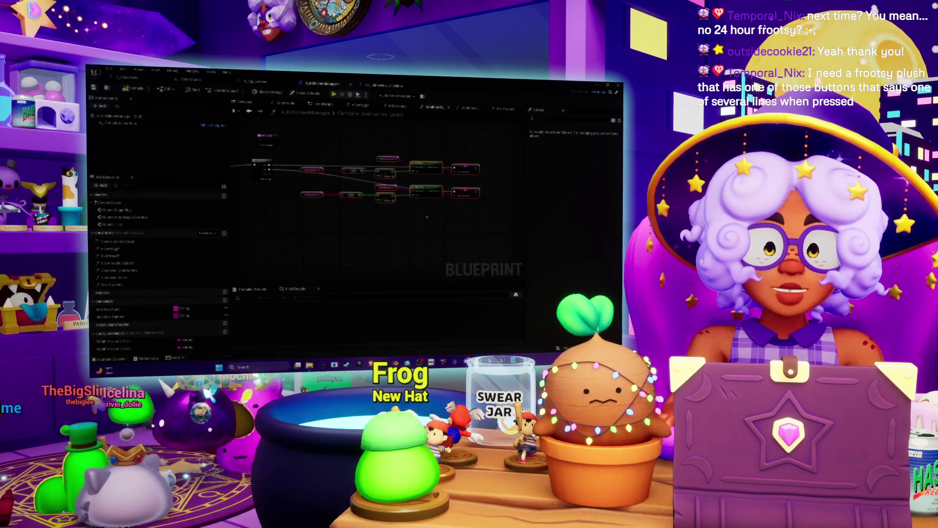
scroll(427, 217, up, 2)
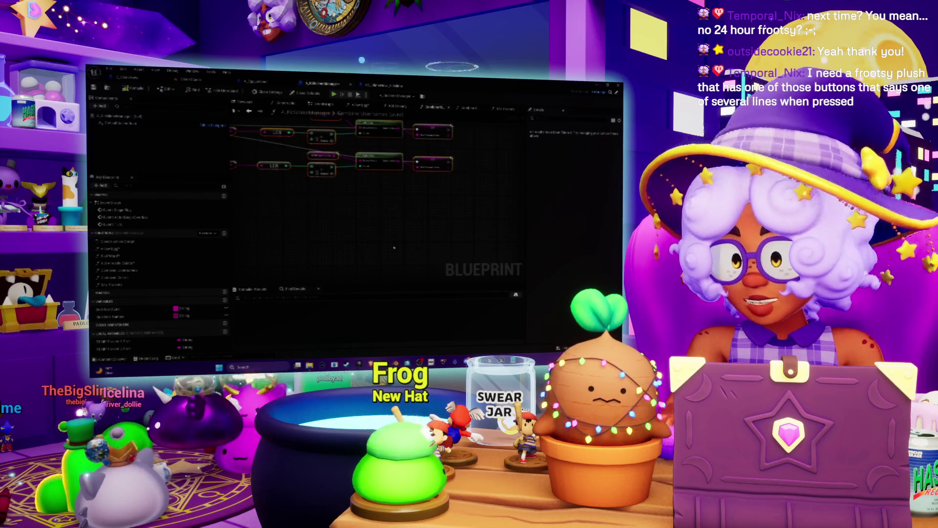
right_click(404, 228)
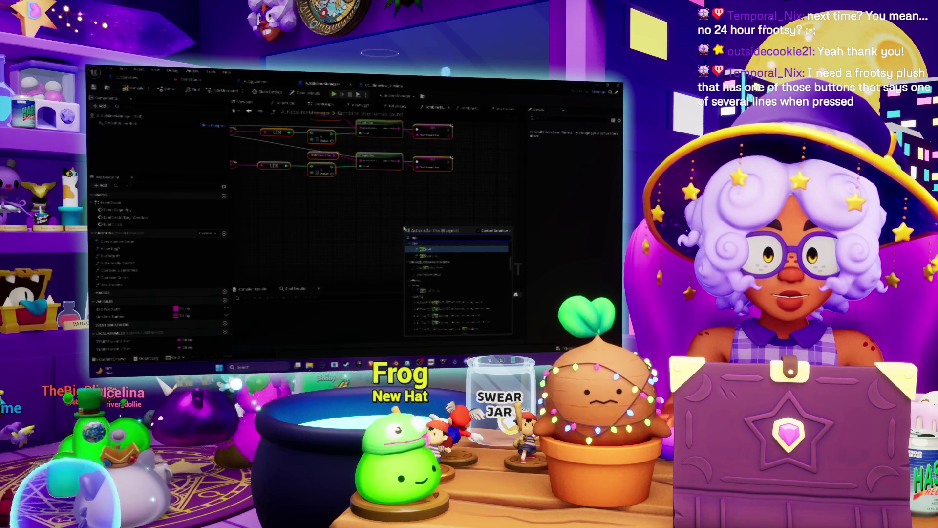
- Add an Append string node and drop two local variables beside it
text(append string)
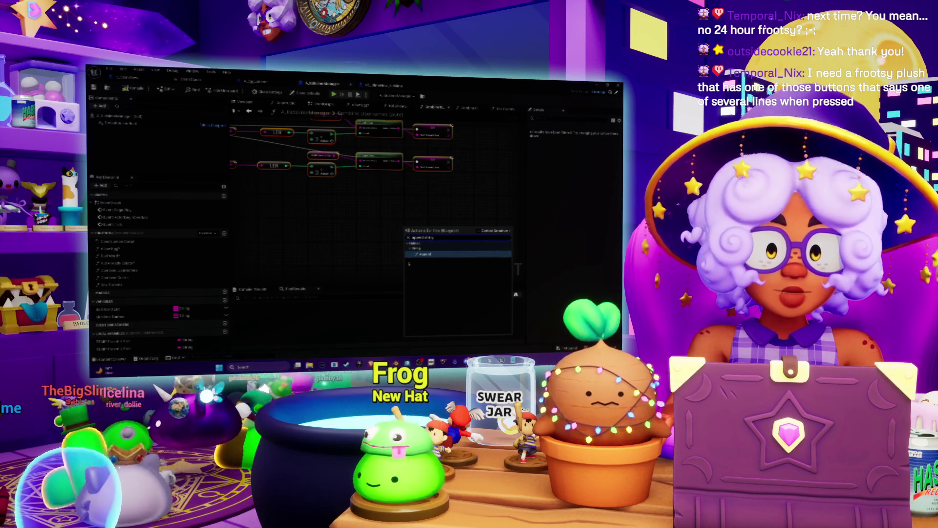
key(Return)
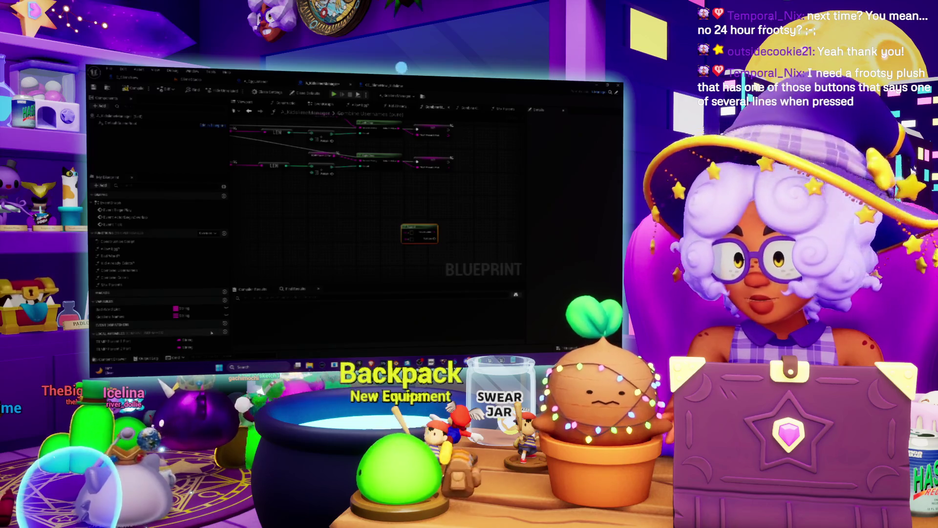
drag(112, 341, 408, 234)
click(129, 347)
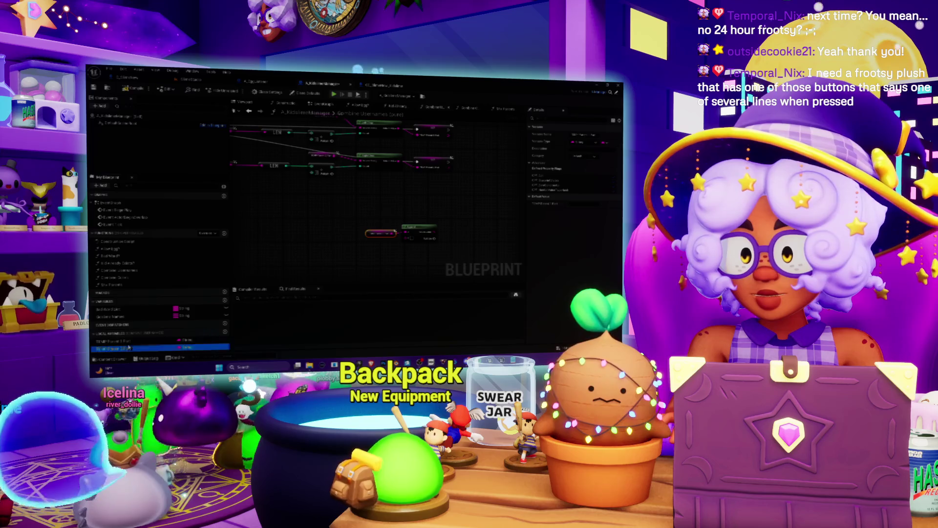
drag(128, 348, 389, 245)
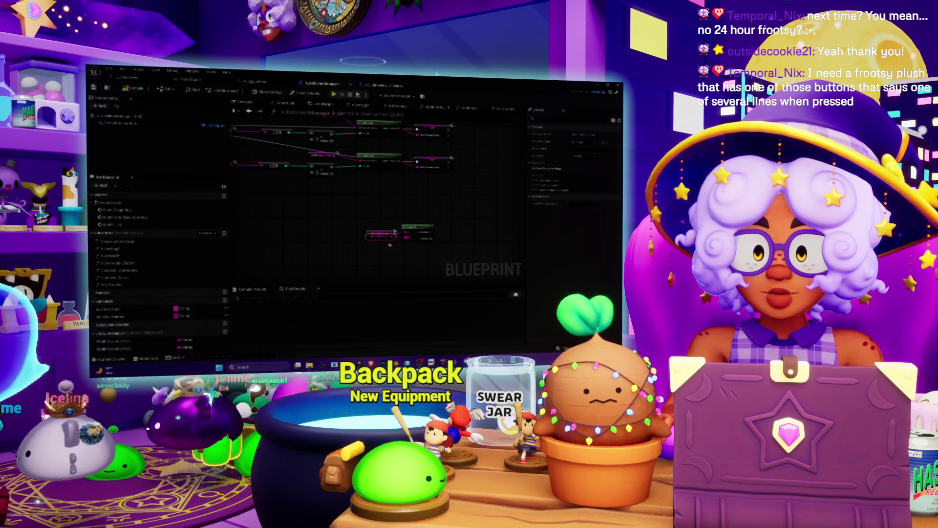
scroll(389, 213, down, 1)
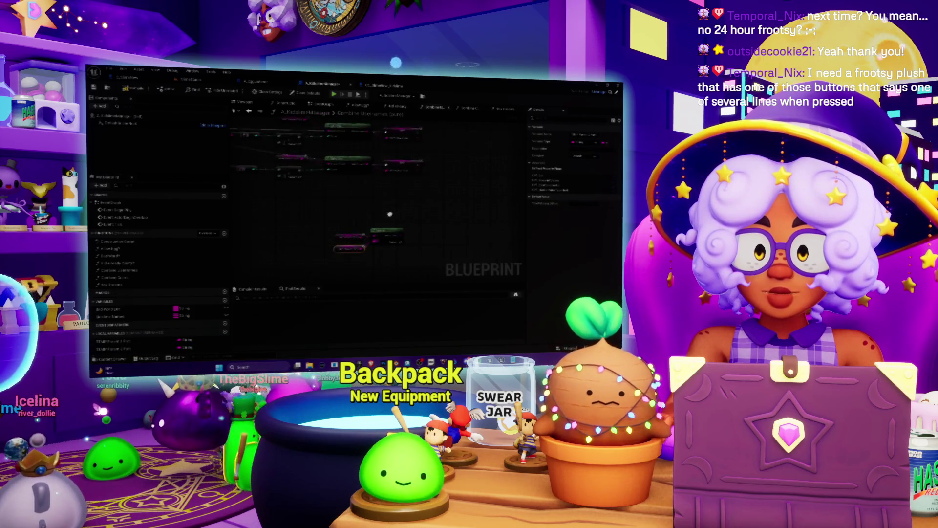
scroll(386, 220, up, 3)
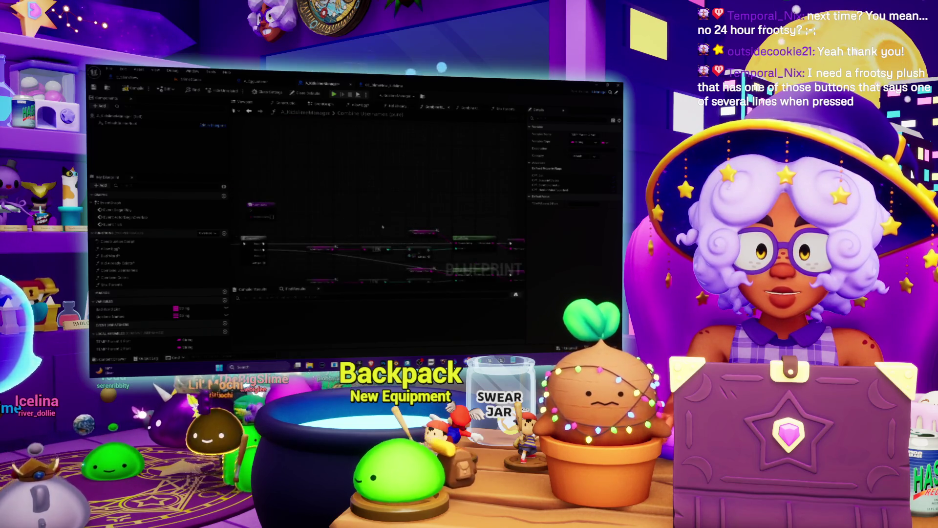
- Connect output pins from the nodes above into the Append node's inputs
click(404, 142)
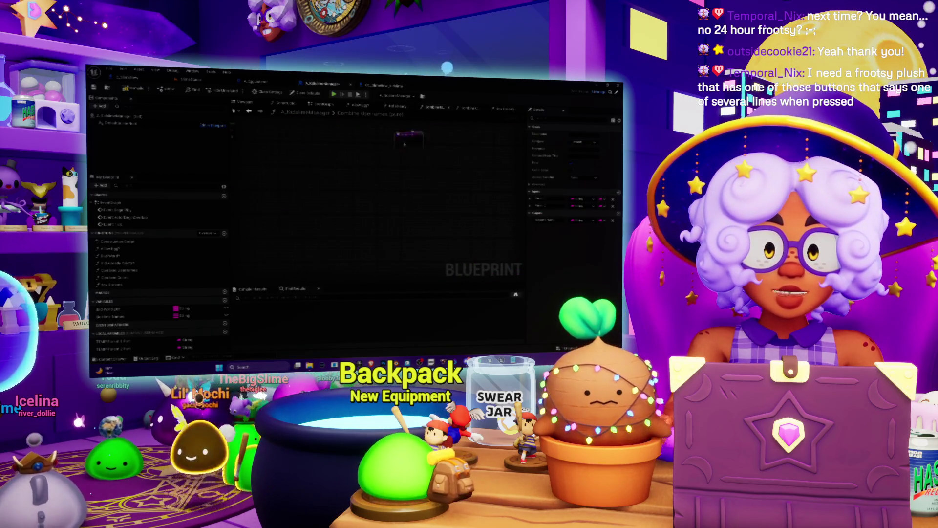
scroll(348, 227, down, 3)
drag(348, 226, 412, 246)
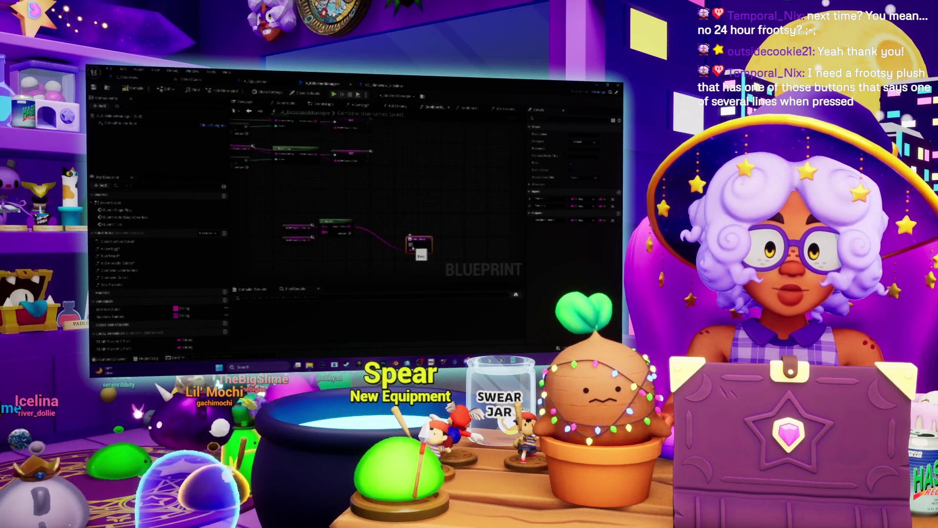
mouse_move(340, 247)
mouse_down()
mouse_move(467, 281)
mouse_move(508, 303)
mouse_move(430, 239)
mouse_move(425, 215)
mouse_move(395, 204)
mouse_up()
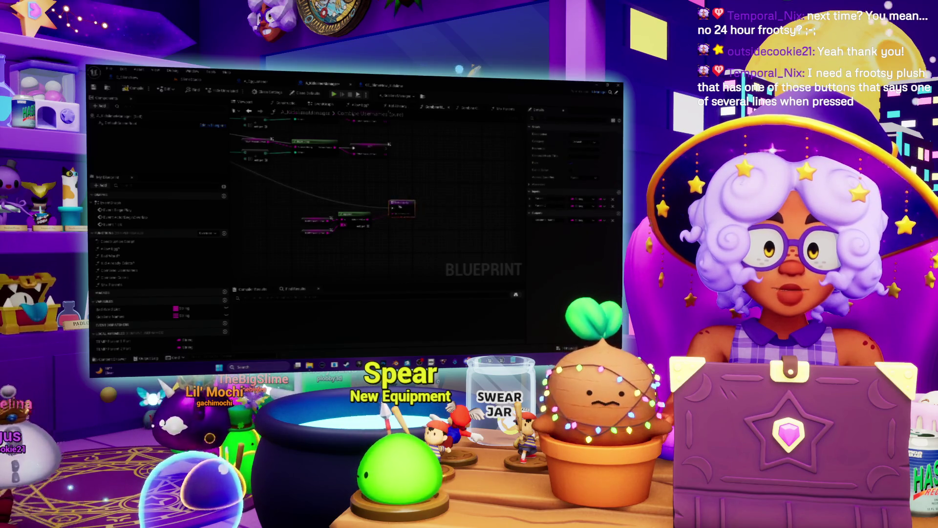
drag(342, 185, 376, 201)
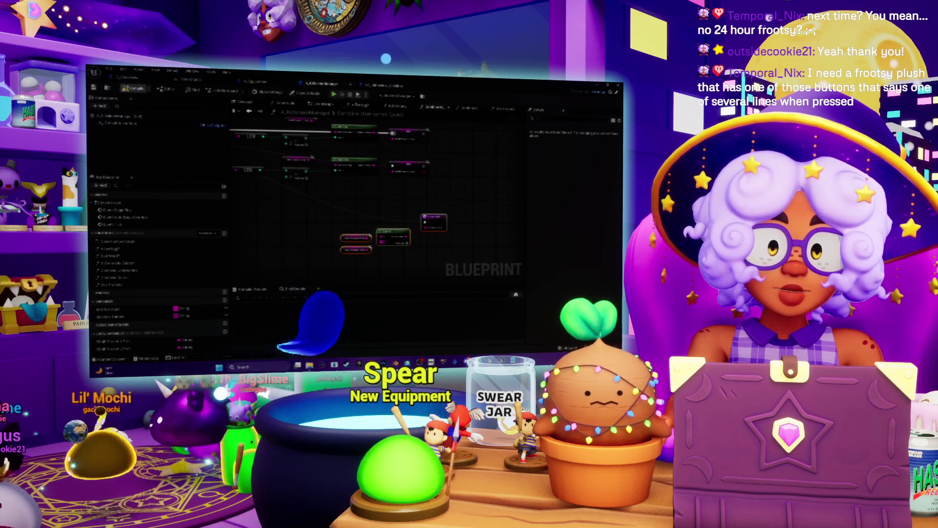
- Open a different function's graph and pan over to its right-hand nodes
double_click(112, 285)
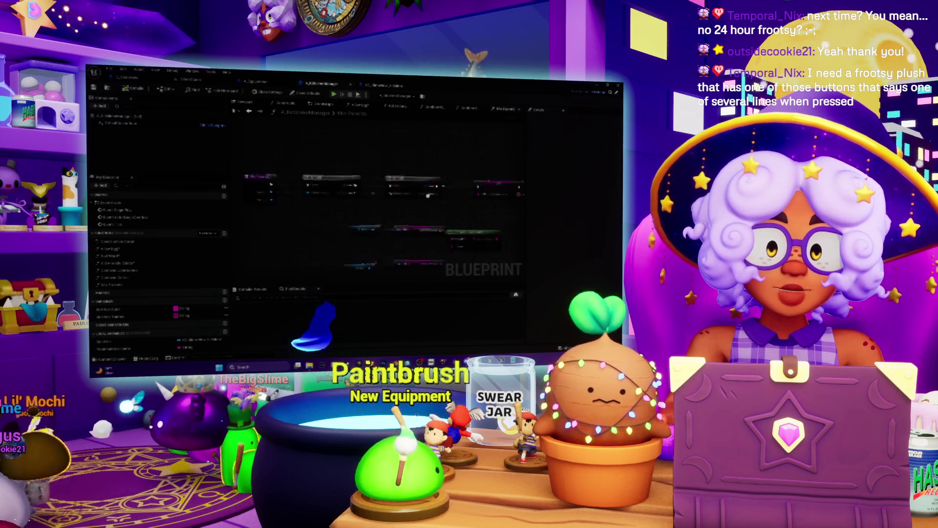
scroll(428, 194, down, 2)
drag(393, 219, 462, 217)
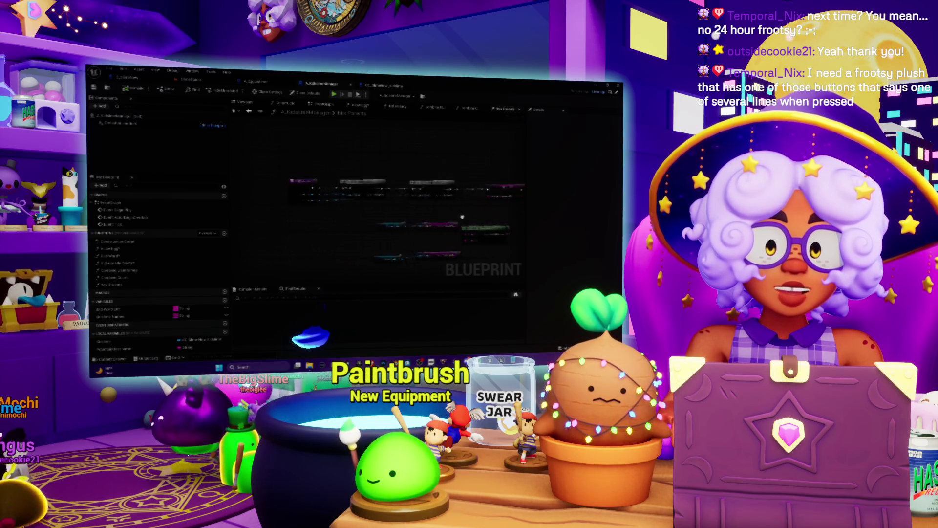
scroll(461, 217, up, 2)
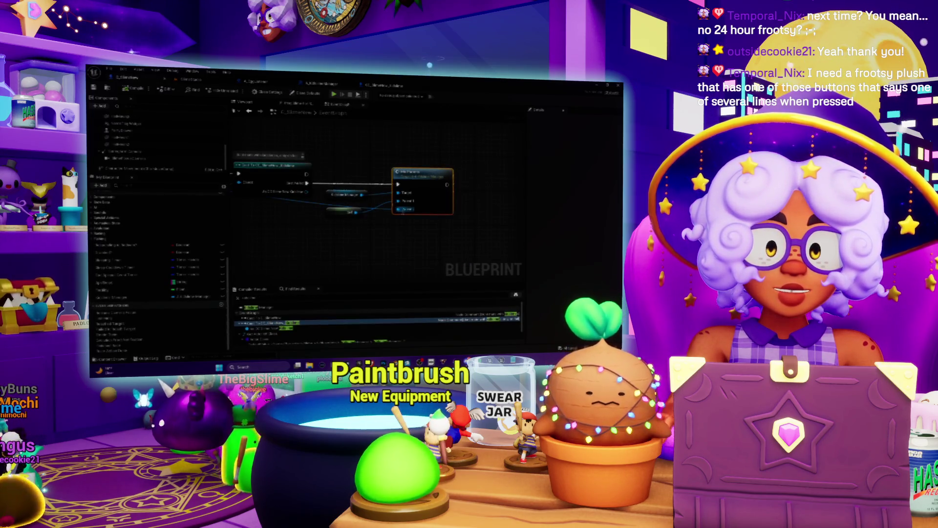
scroll(376, 195, down, 2)
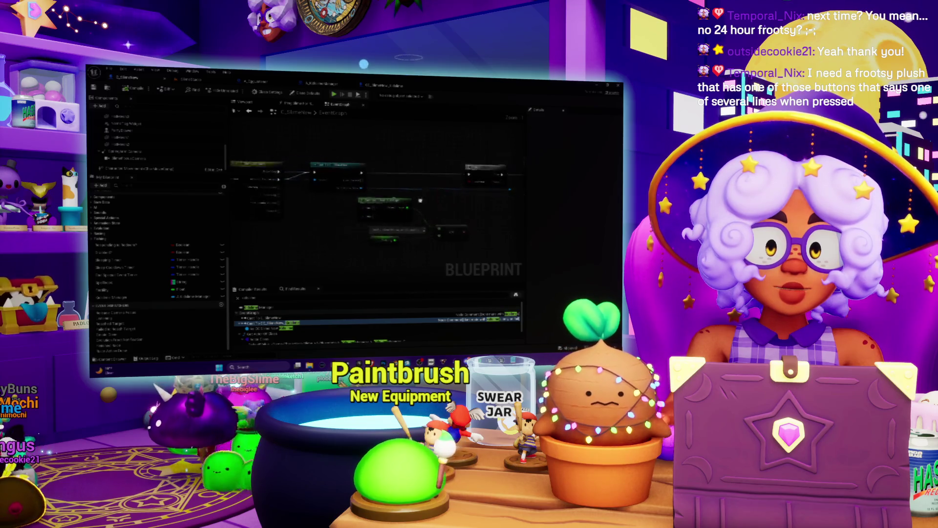
drag(561, 202, 449, 199)
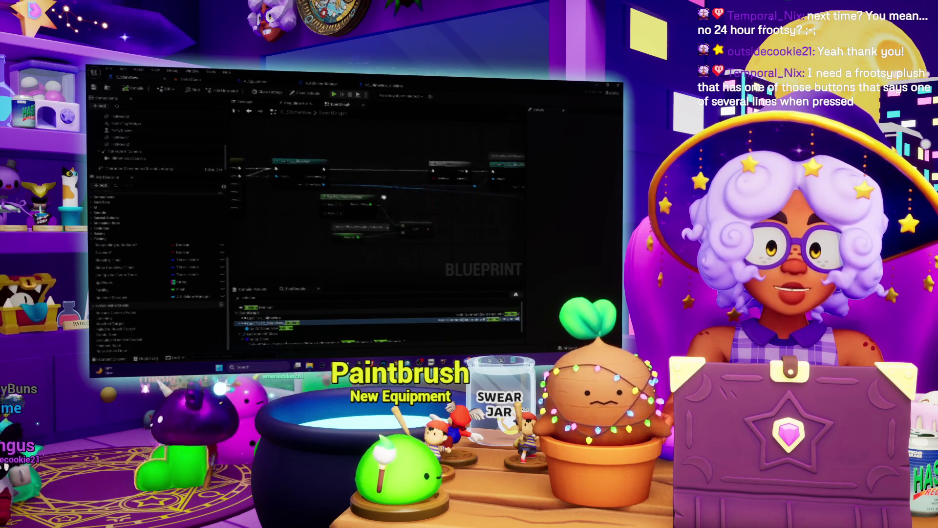
- Pan back and forth across the function graph to review its left-side node groups
drag(349, 238, 413, 253)
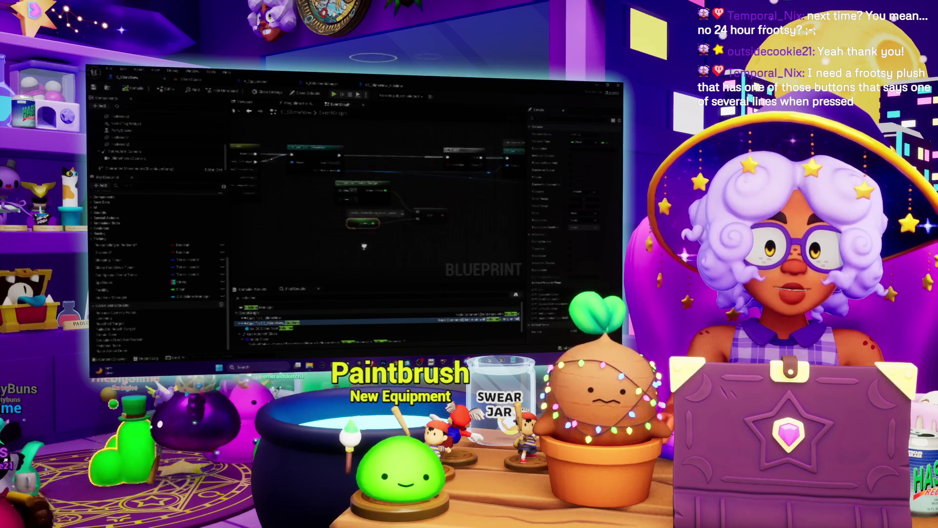
drag(413, 252, 315, 246)
drag(320, 251, 354, 240)
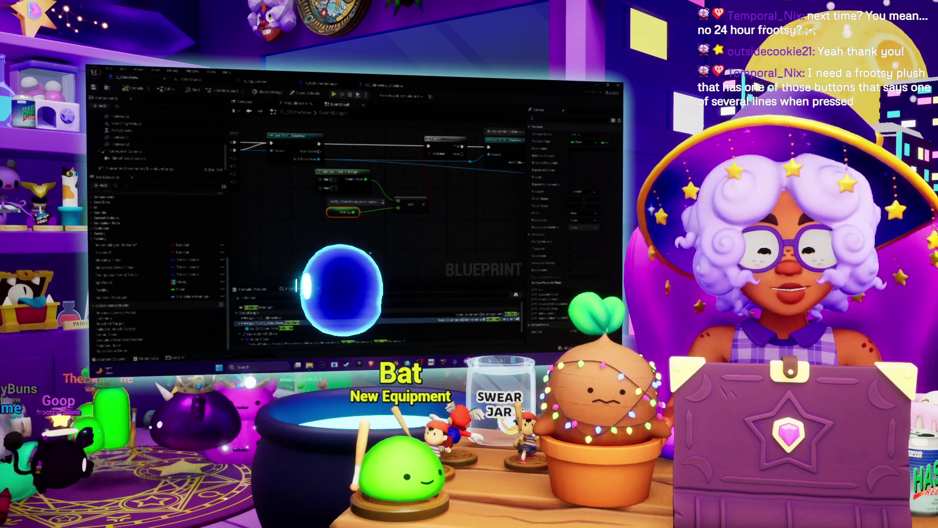
mouse_move(368, 239)
mouse_down()
mouse_move(345, 229)
mouse_move(361, 242)
mouse_move(421, 253)
mouse_move(364, 236)
mouse_move(516, 236)
mouse_move(322, 234)
mouse_move(401, 243)
mouse_move(371, 227)
mouse_up()
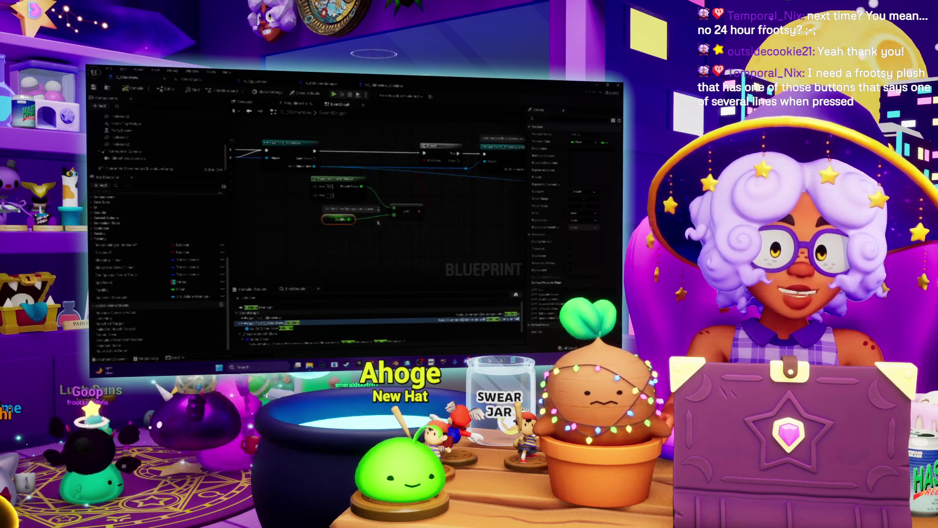
drag(429, 254, 334, 227)
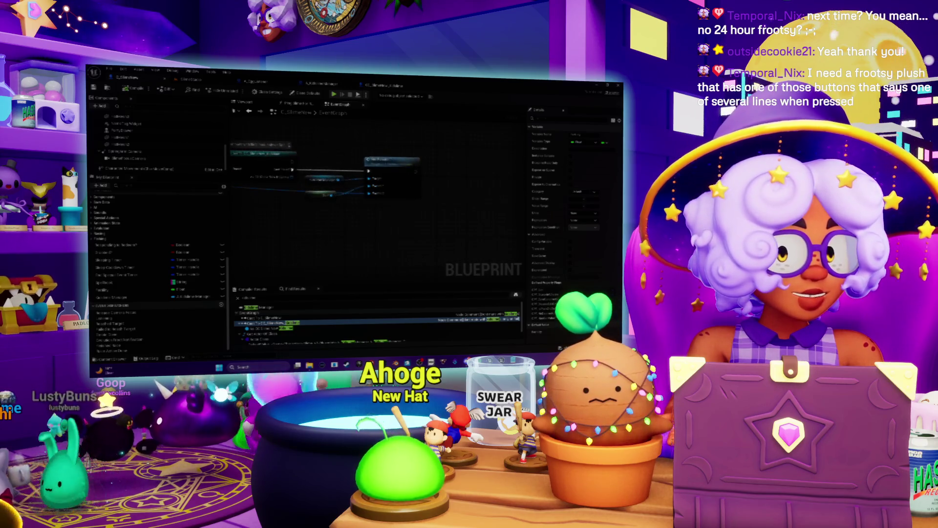
mouse_move(262, 232)
mouse_down()
mouse_move(498, 229)
mouse_move(350, 234)
mouse_up()
mouse_move(227, 251)
mouse_down()
mouse_move(376, 248)
mouse_move(300, 249)
mouse_up()
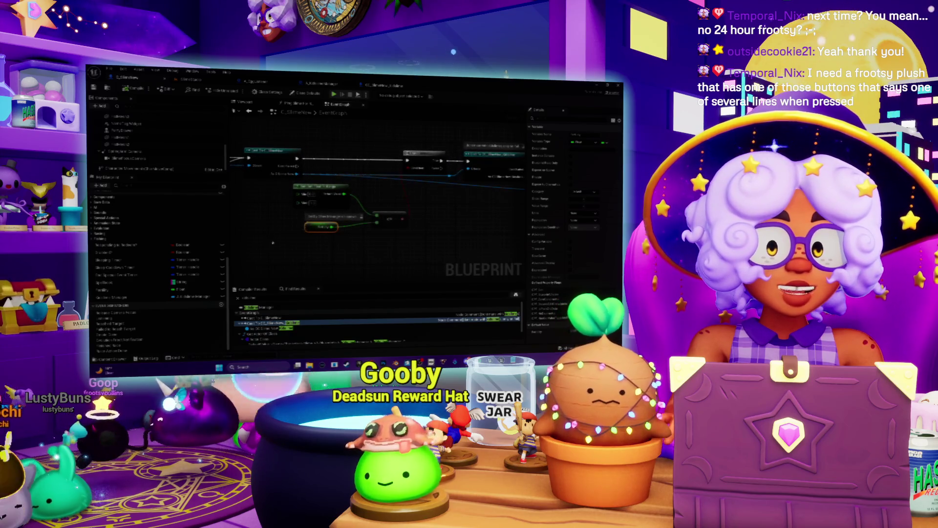
drag(380, 203, 245, 267)
drag(310, 256, 308, 226)
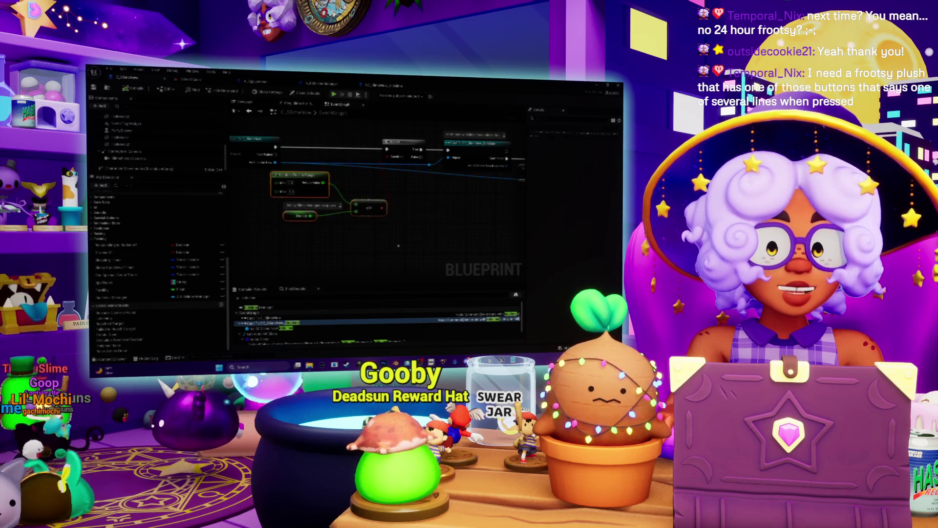
mouse_move(442, 180)
mouse_down()
mouse_move(322, 218)
mouse_move(365, 255)
mouse_move(340, 218)
mouse_move(377, 229)
mouse_move(313, 210)
mouse_up()
drag(404, 167, 315, 204)
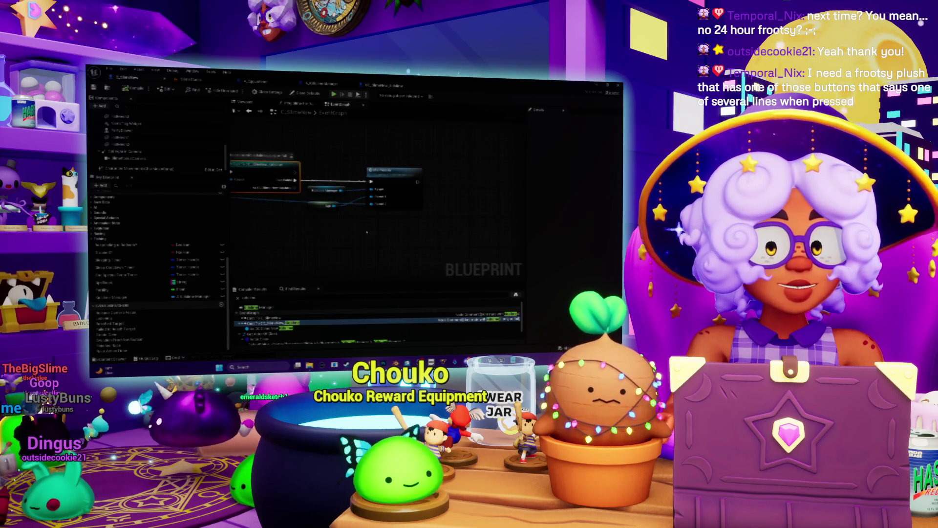
- Open the Mix Parents function graph and select a node to inspect its details
double_click(372, 184)
scroll(489, 168, up, 2)
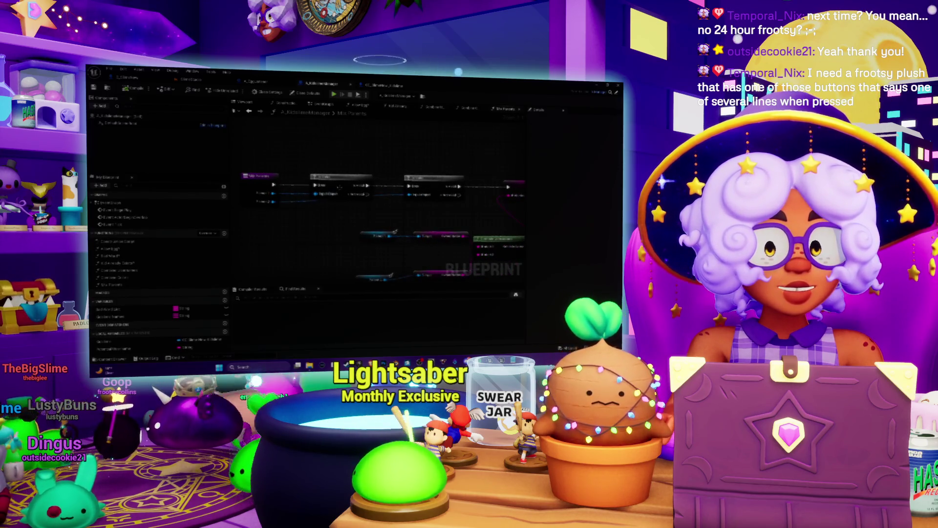
click(338, 183)
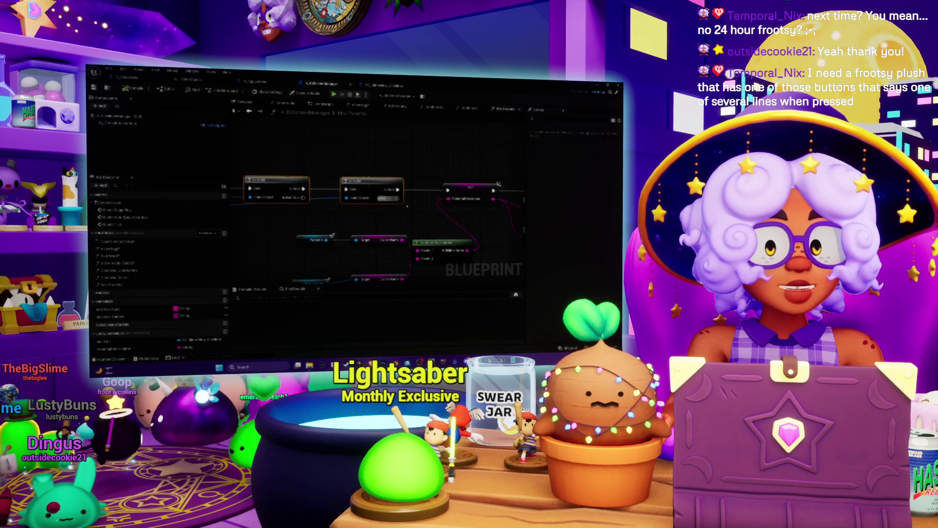
scroll(407, 206, down, 2)
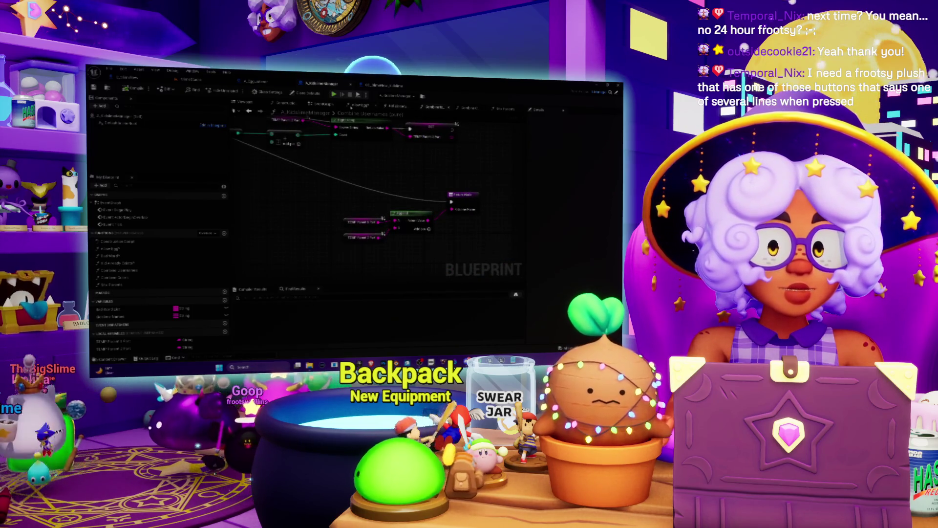
- Check the EventGraph, the CONTAINS/NOT graph and Kid Already Exists?, returning to Mix Parents
click(325, 105)
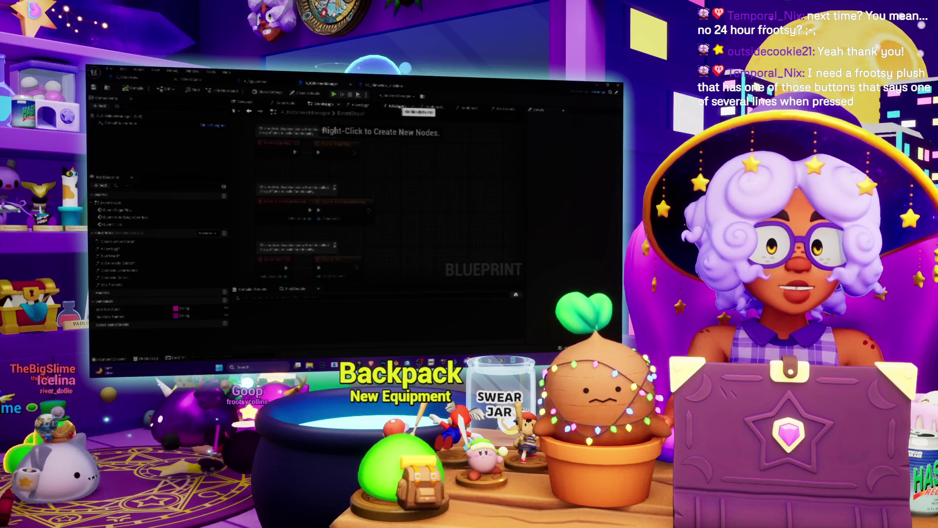
click(397, 106)
click(506, 109)
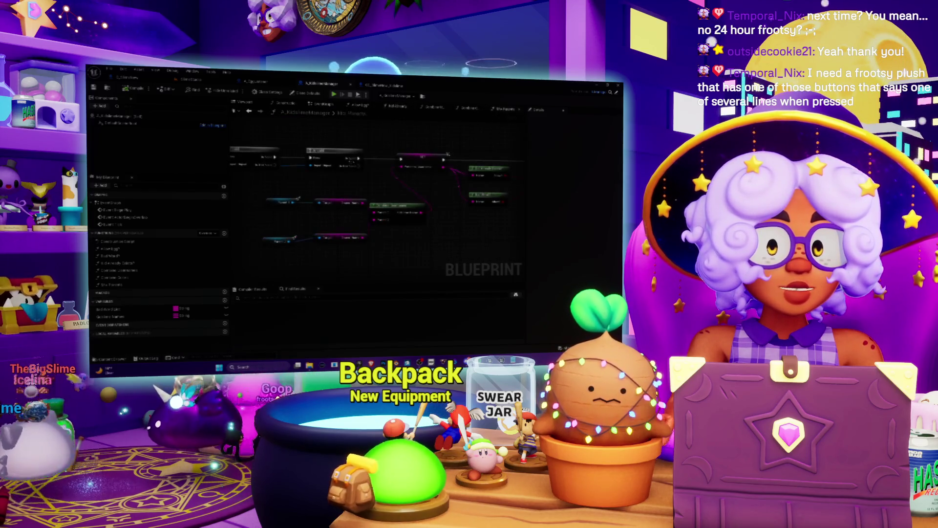
scroll(437, 206, up, 3)
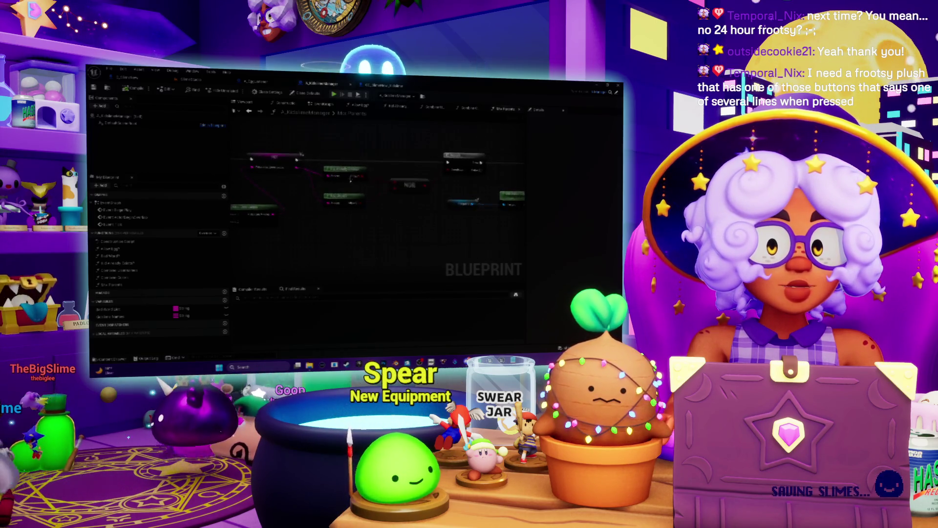
double_click(359, 182)
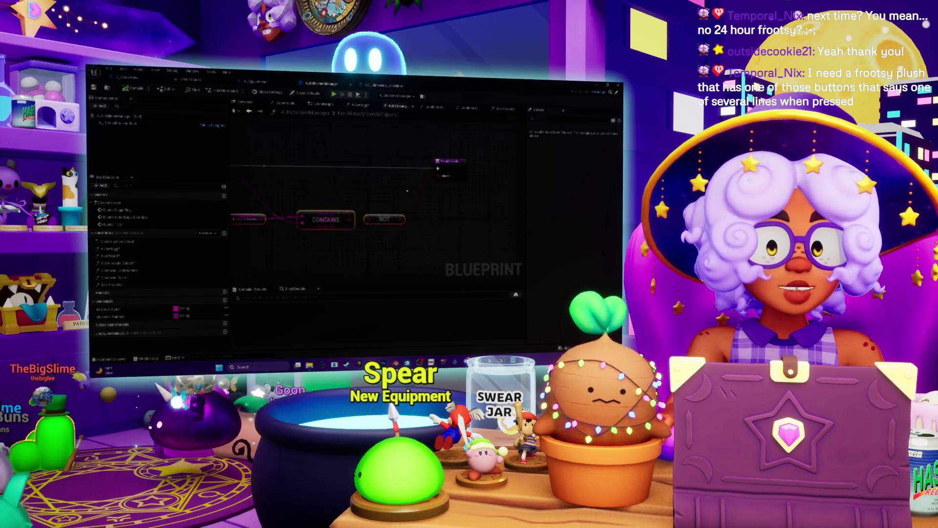
click(327, 108)
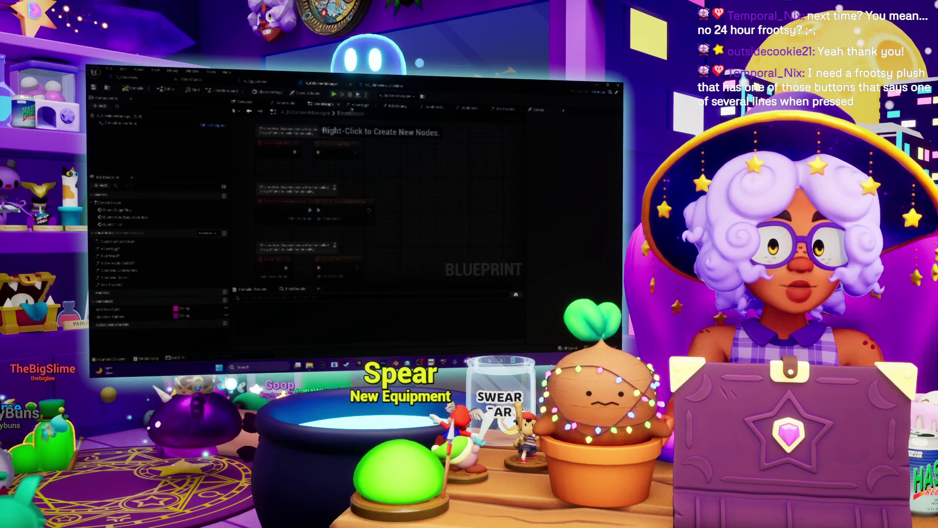
click(505, 108)
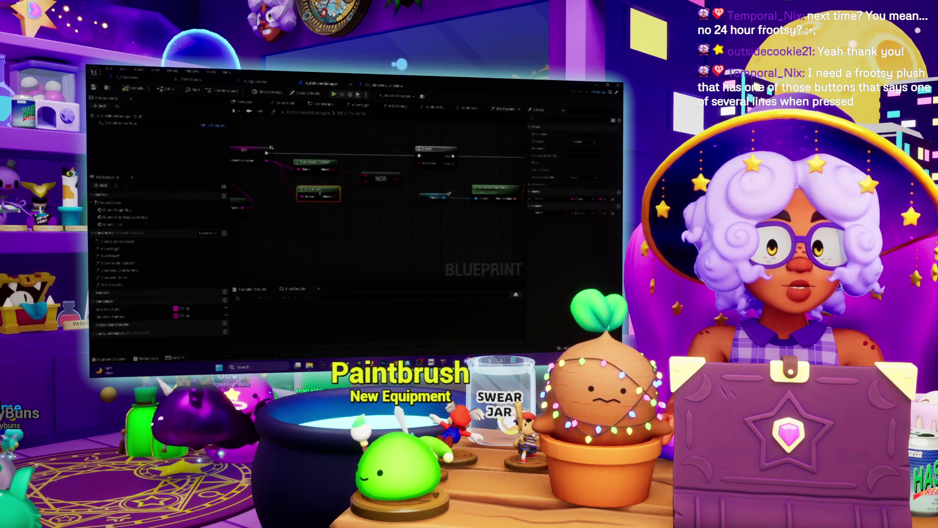
- Review the Bad Word? function graph's nodes, then close its tab
double_click(317, 194)
scroll(276, 186, up, 4)
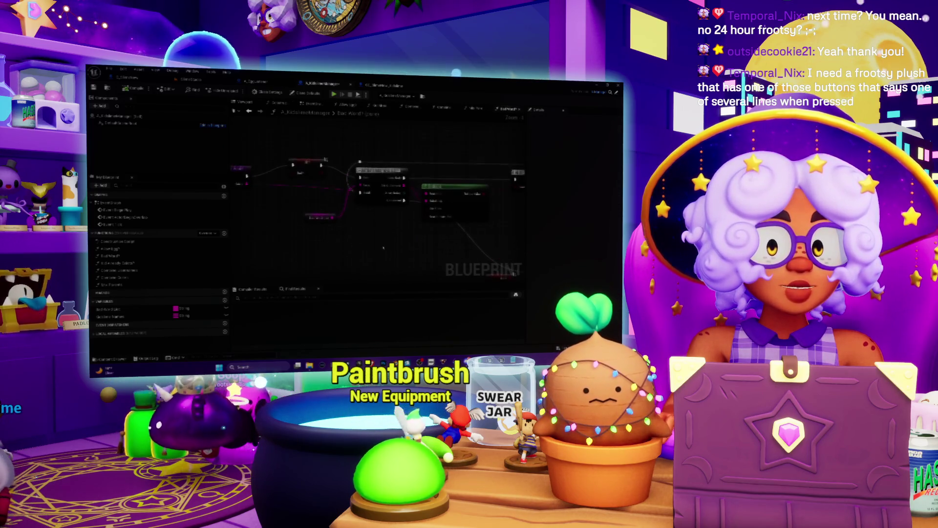
mouse_move(276, 186)
mouse_down()
mouse_move(385, 213)
mouse_move(305, 208)
mouse_move(364, 222)
mouse_up()
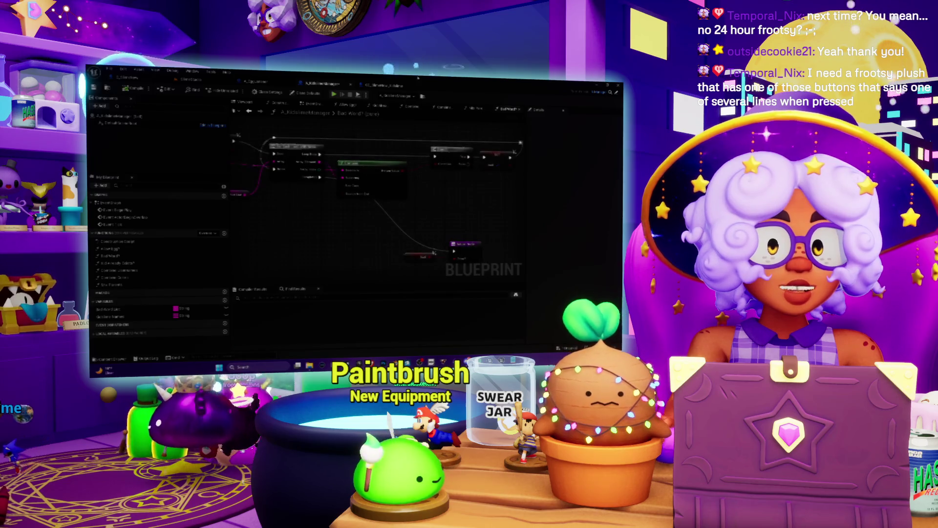
click(519, 109)
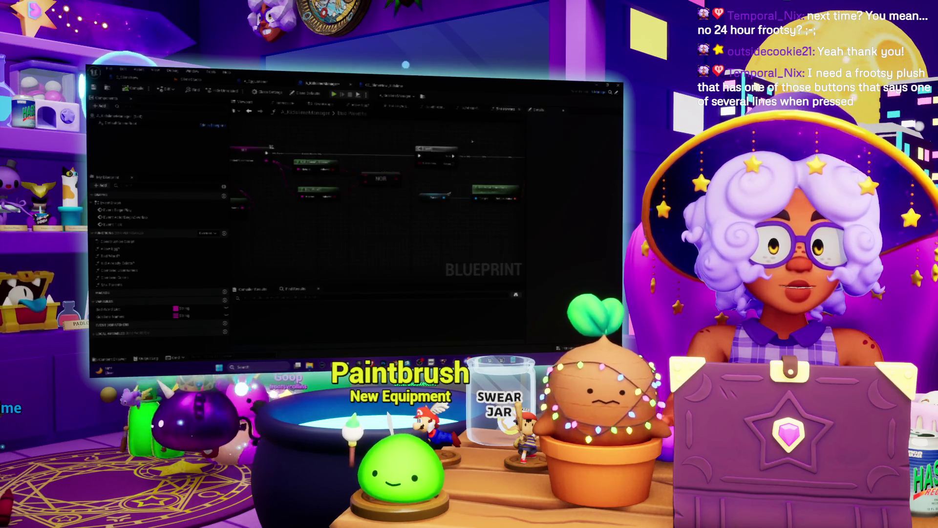
- Follow the Mix Parents nodes past the ADD node, then open Combine Usernames
mouse_move(398, 131)
mouse_down()
mouse_move(343, 157)
mouse_move(383, 181)
mouse_move(362, 183)
mouse_move(331, 154)
mouse_up()
drag(396, 238, 288, 218)
drag(489, 217, 385, 221)
mouse_move(337, 246)
mouse_down()
mouse_move(342, 258)
mouse_move(303, 215)
mouse_move(327, 190)
mouse_move(341, 197)
mouse_up()
drag(464, 229, 372, 229)
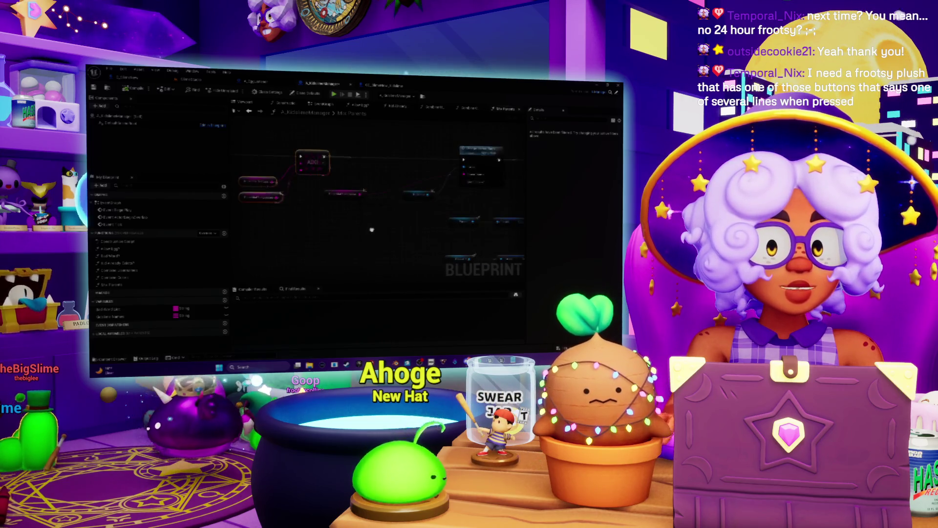
mouse_move(526, 178)
mouse_down()
mouse_move(292, 196)
mouse_move(350, 181)
mouse_move(308, 169)
mouse_up()
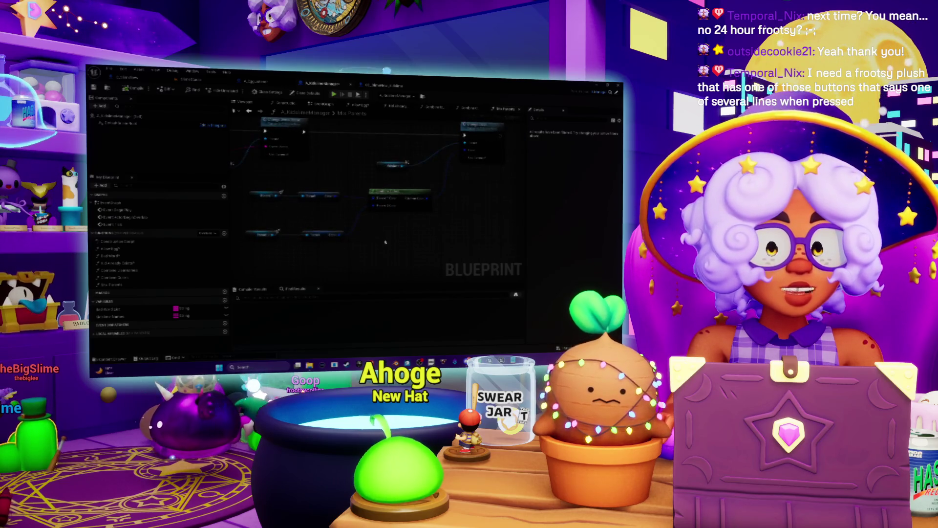
double_click(389, 194)
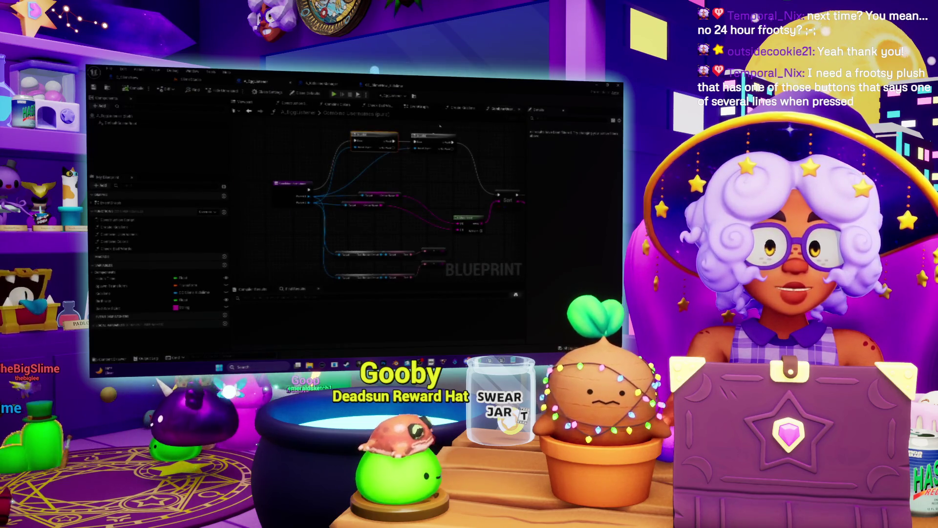
- In the Combine Colors graph, select the Combine Colors node and search its usages with Ctrl+F
click(337, 106)
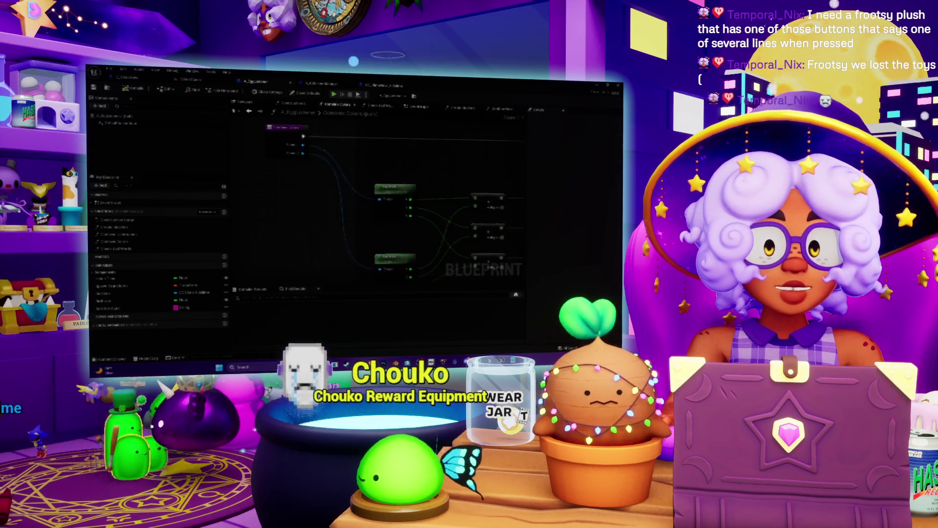
scroll(473, 183, up, 4)
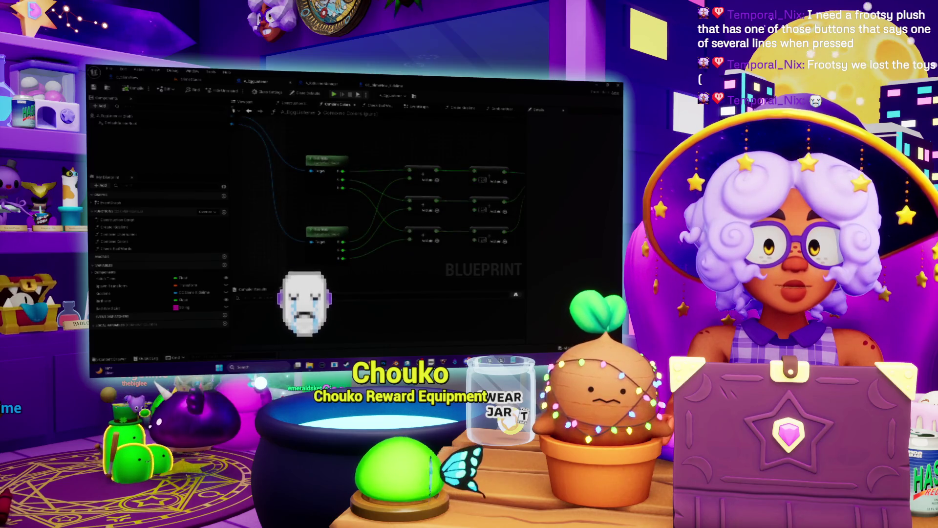
click(326, 164)
key(ctrl+f)
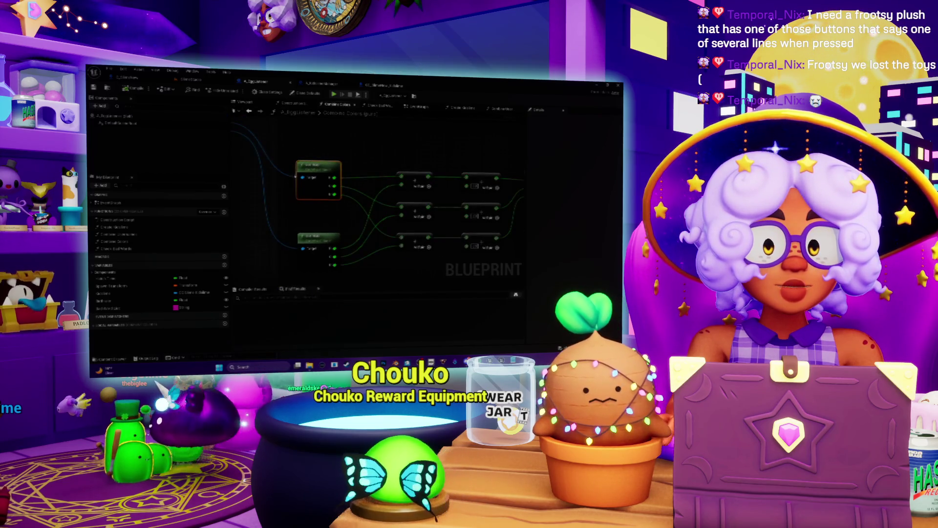
scroll(376, 195, down, 3)
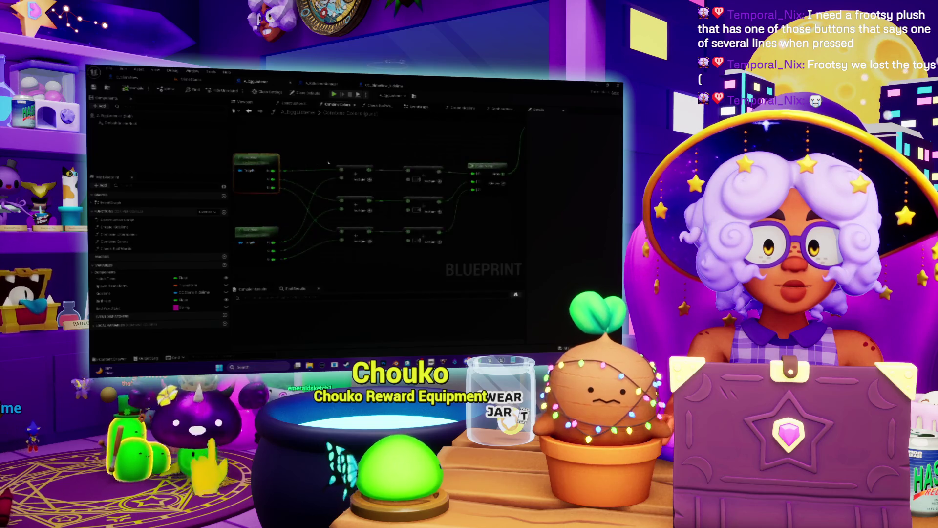
- Pan through the Combine Colors nodes to its entry node, then switch to the other graph
drag(277, 148, 343, 156)
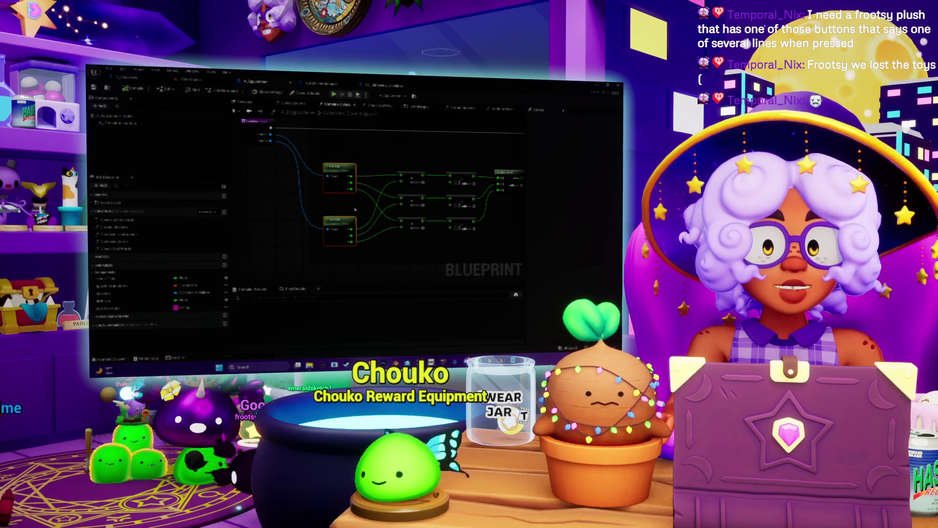
drag(355, 209, 209, 241)
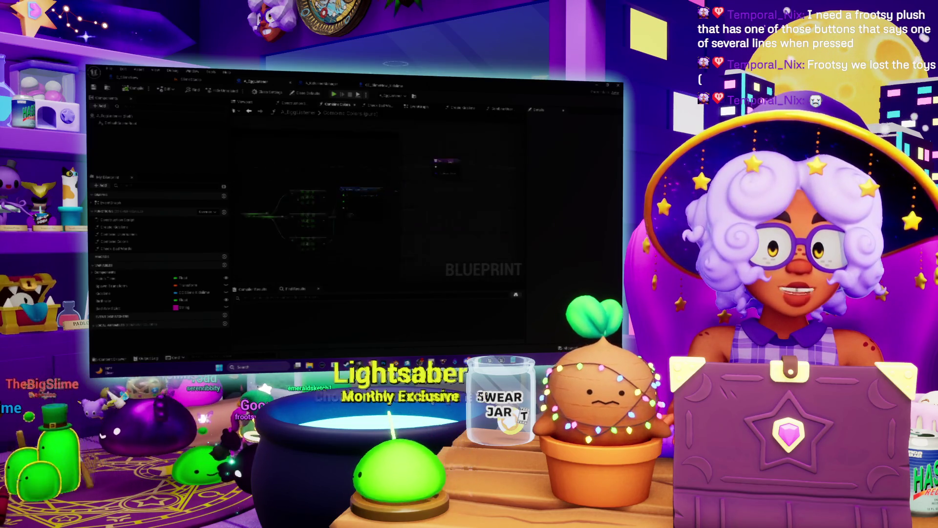
scroll(376, 205, up, 4)
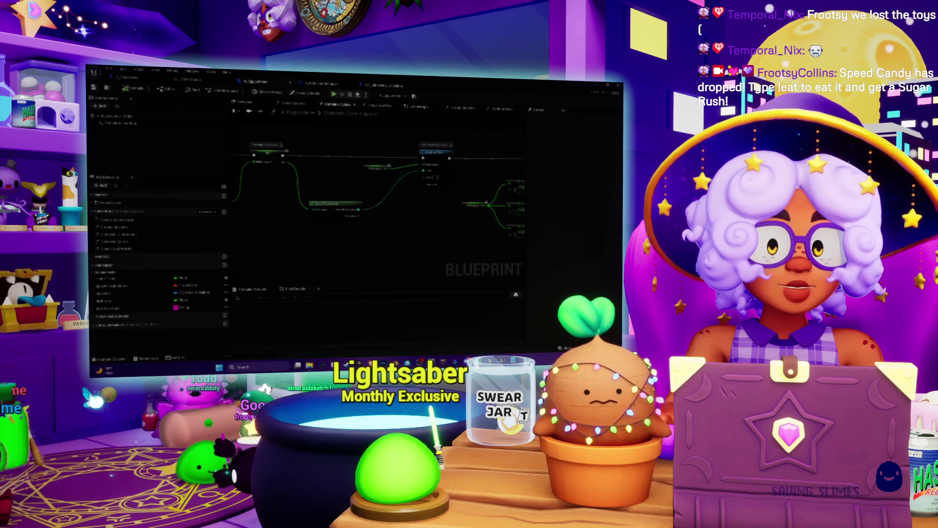
drag(389, 165, 321, 210)
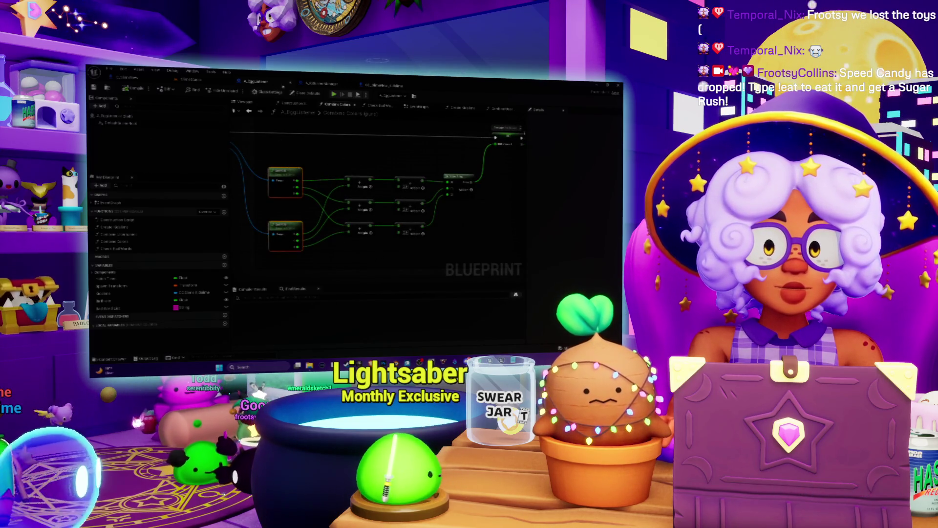
drag(342, 205, 379, 202)
drag(325, 169, 370, 176)
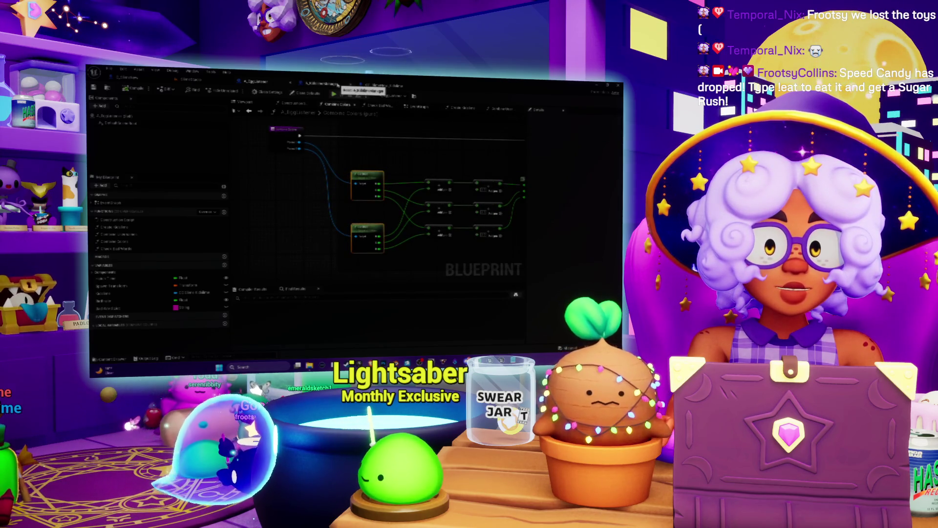
scroll(332, 219, up, 1)
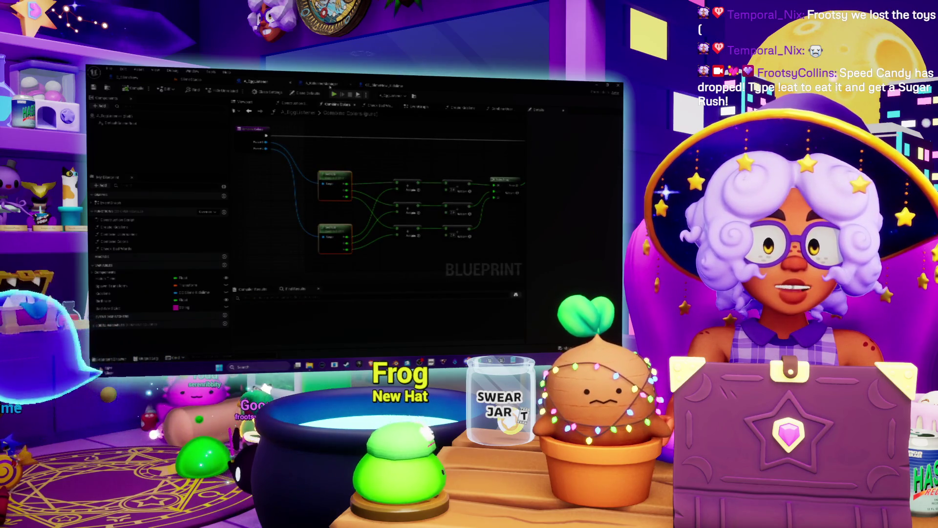
click(328, 85)
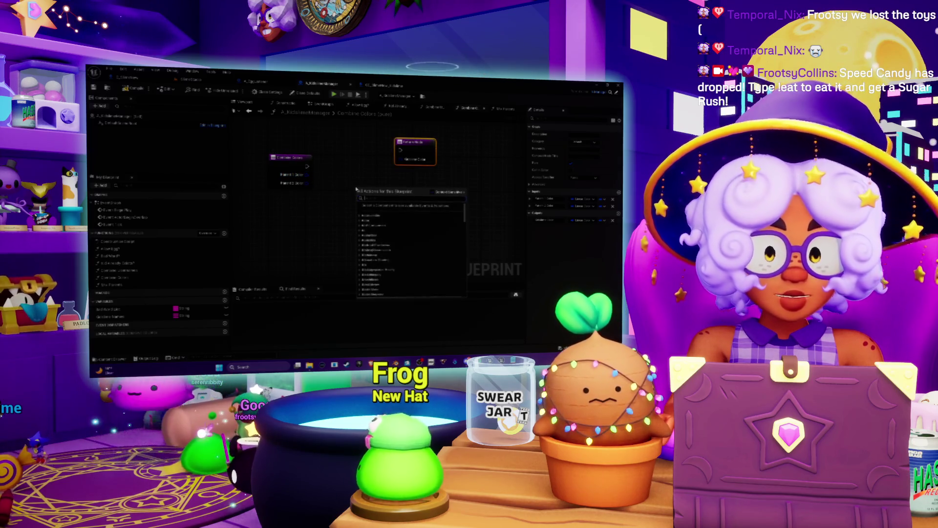
- Add the Parent 1 Color getter and wire it into new Break Linear Color and Break Color nodes
text(lerp)
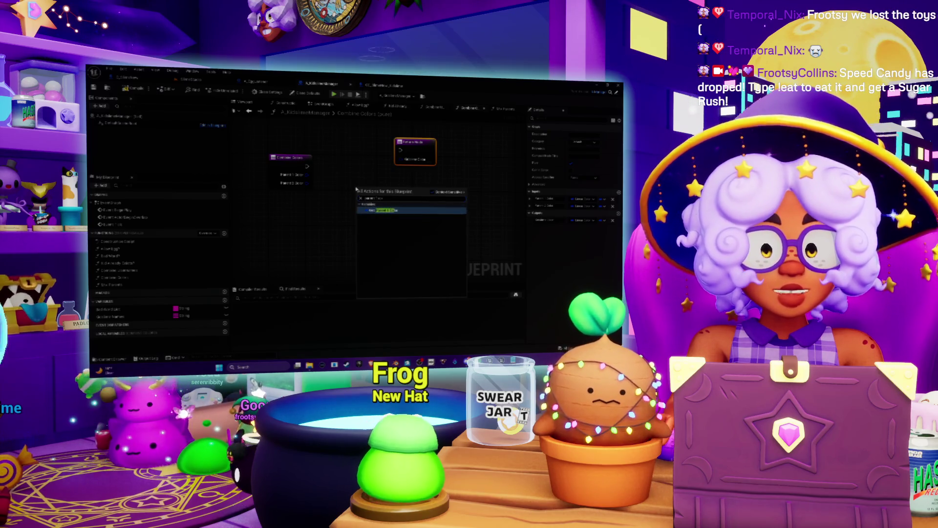
click(390, 211)
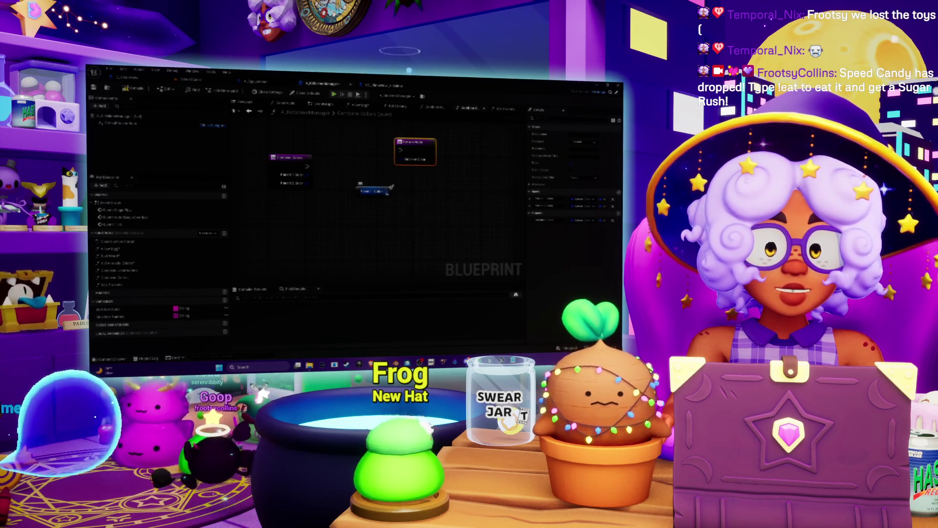
drag(391, 187, 420, 201)
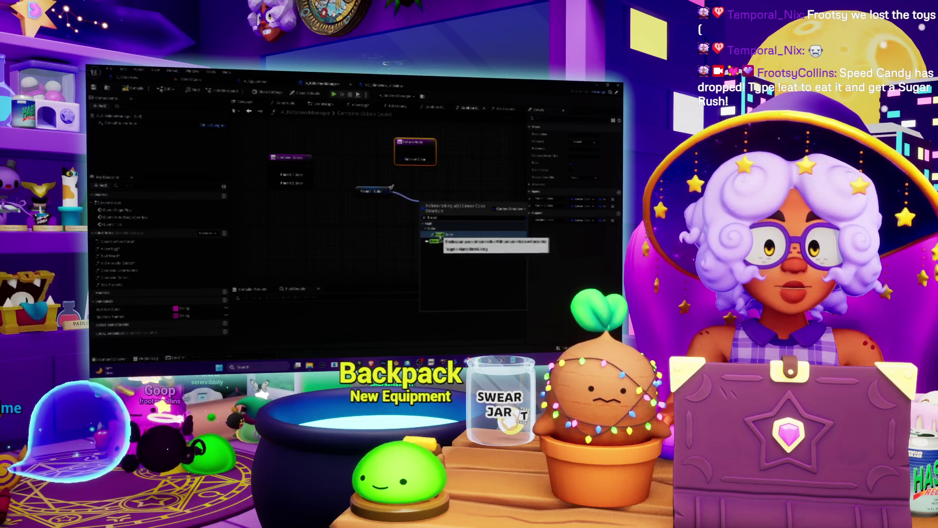
click(442, 241)
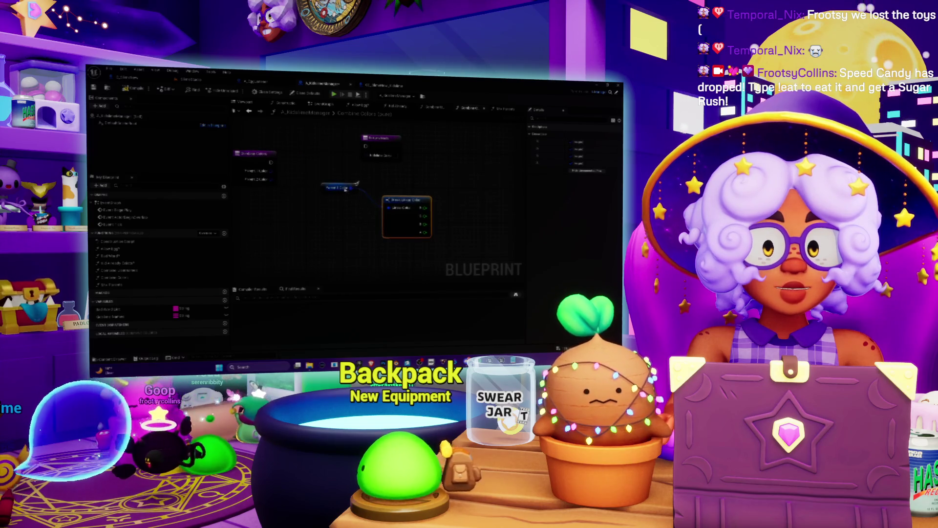
drag(356, 185, 354, 247)
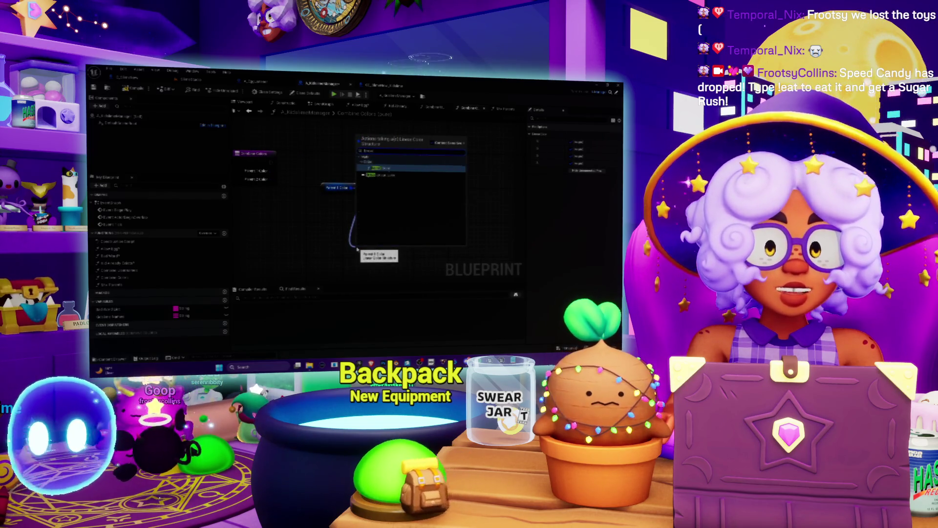
click(380, 167)
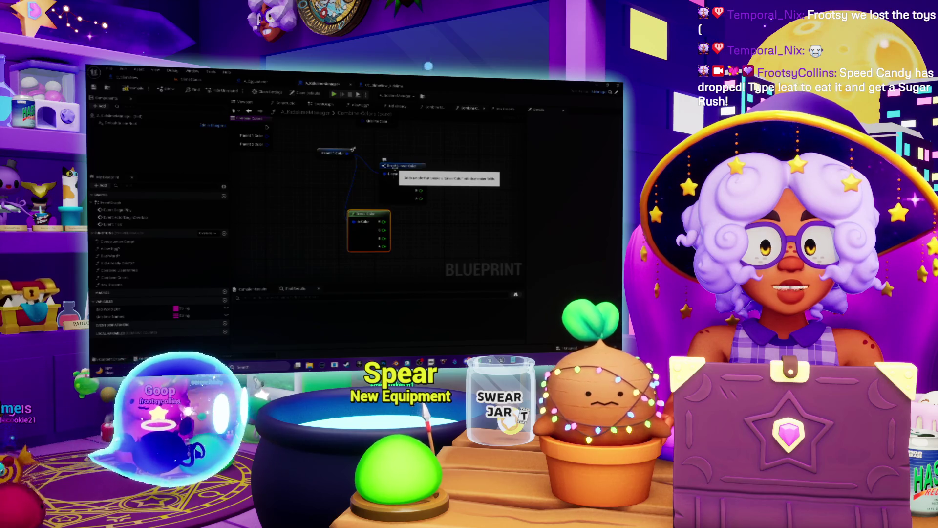
- Spread the Break Color and Break Linear Color nodes apart and frame the view with F
drag(370, 214, 389, 225)
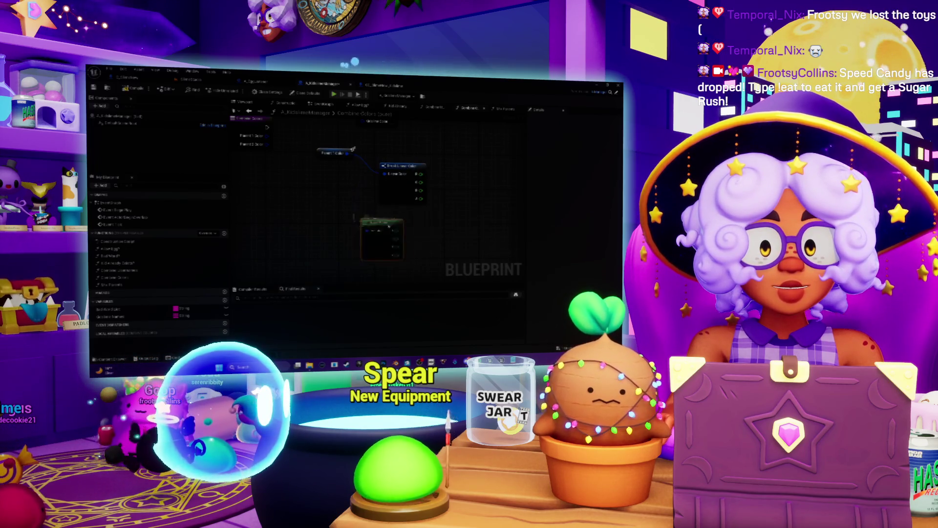
mouse_move(403, 175)
mouse_down()
mouse_move(408, 201)
mouse_move(340, 216)
mouse_up()
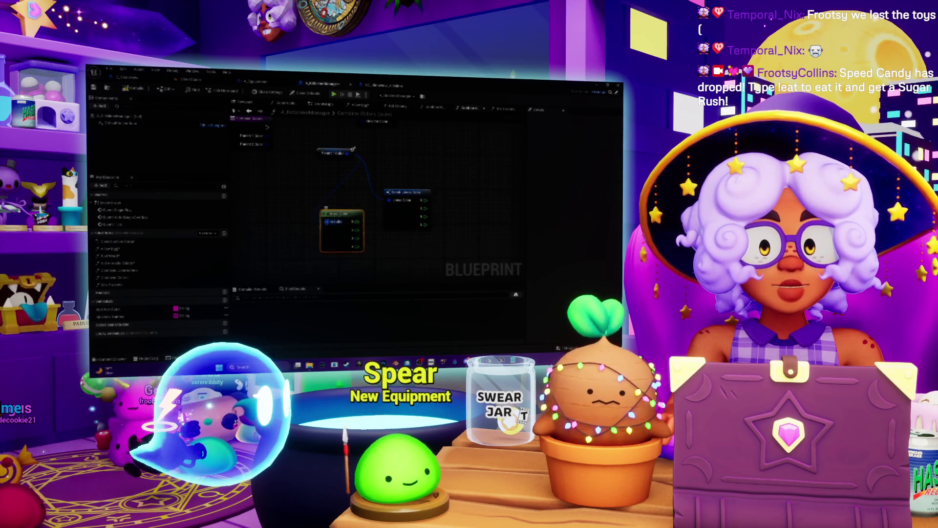
drag(395, 201, 404, 179)
drag(343, 218, 396, 227)
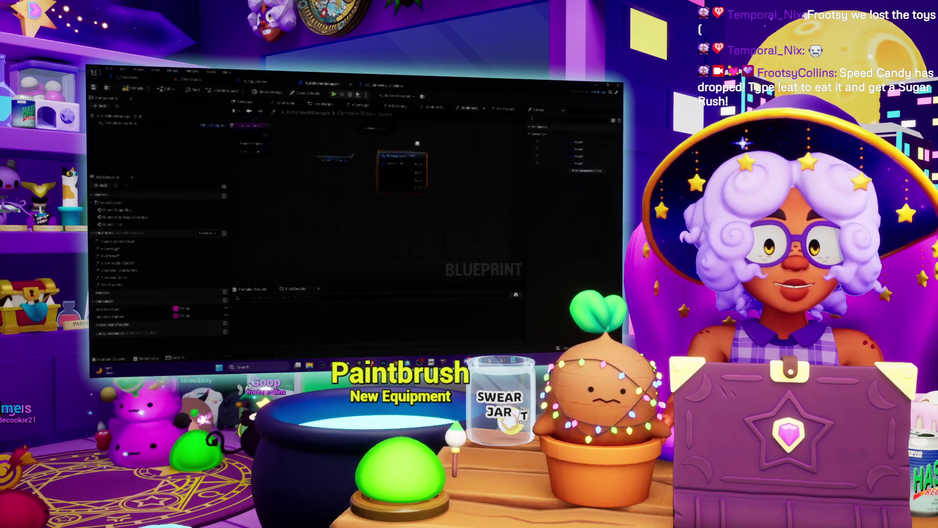
key(f)
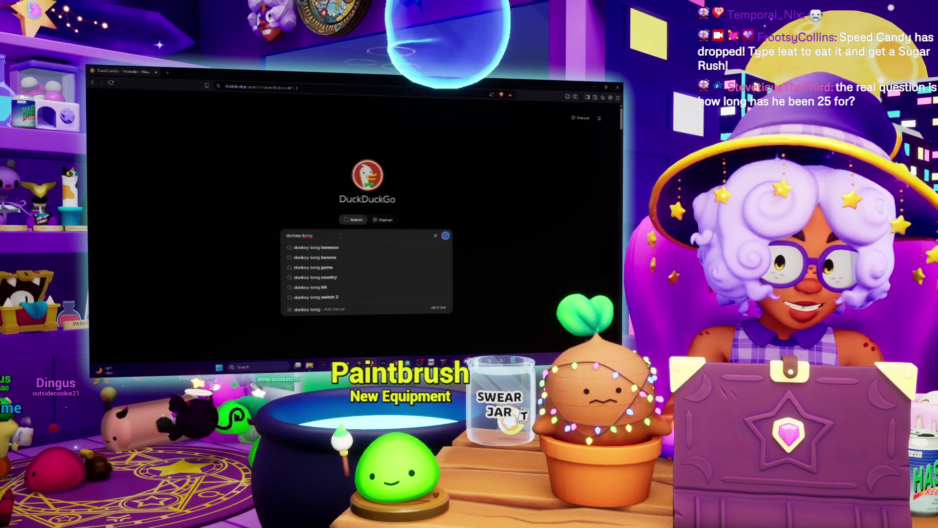
- Search donkey kong, open Wikipedia's List of Donkey Kong video games, and select the first and latest release dates
text(ba)
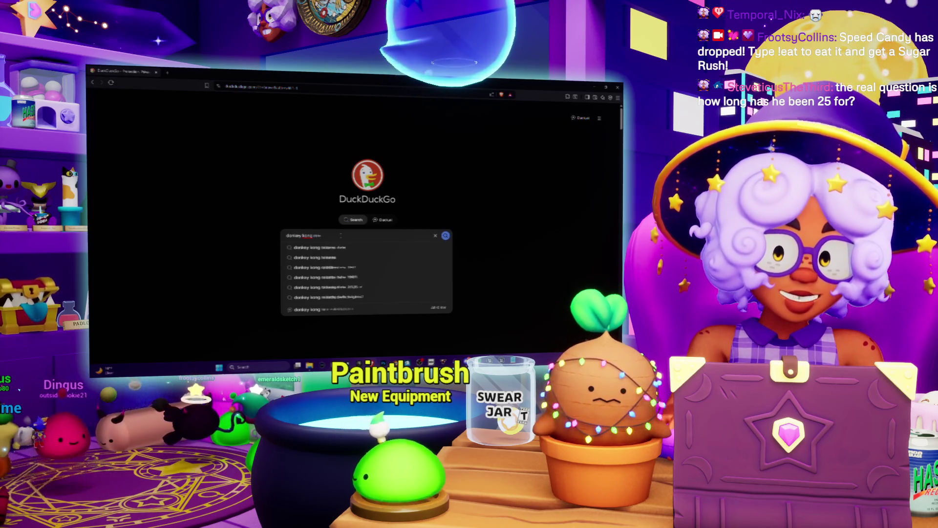
key(Return)
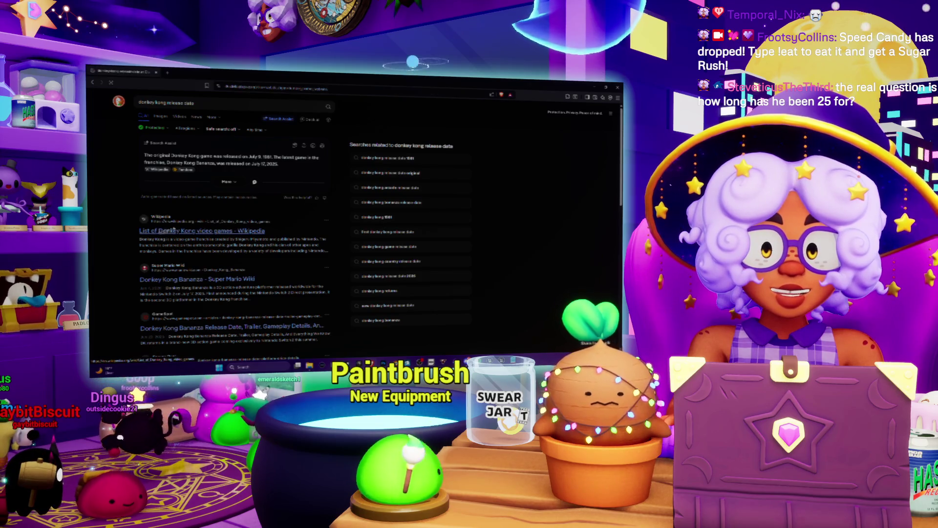
click(161, 229)
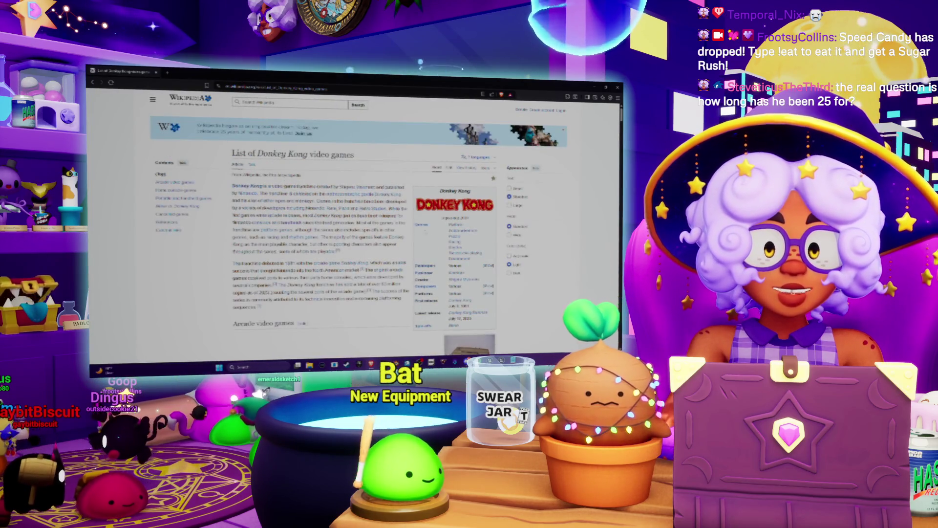
drag(441, 313, 448, 299)
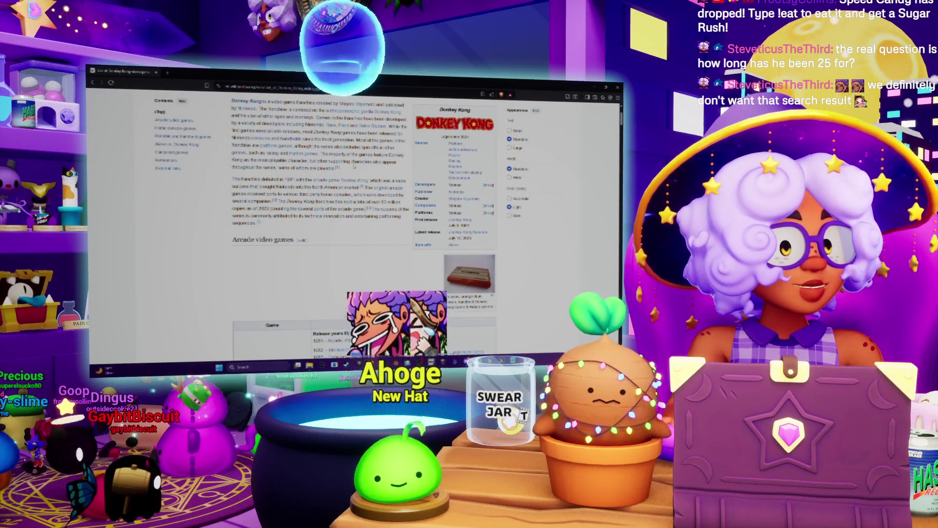
scroll(352, 219, up, 3)
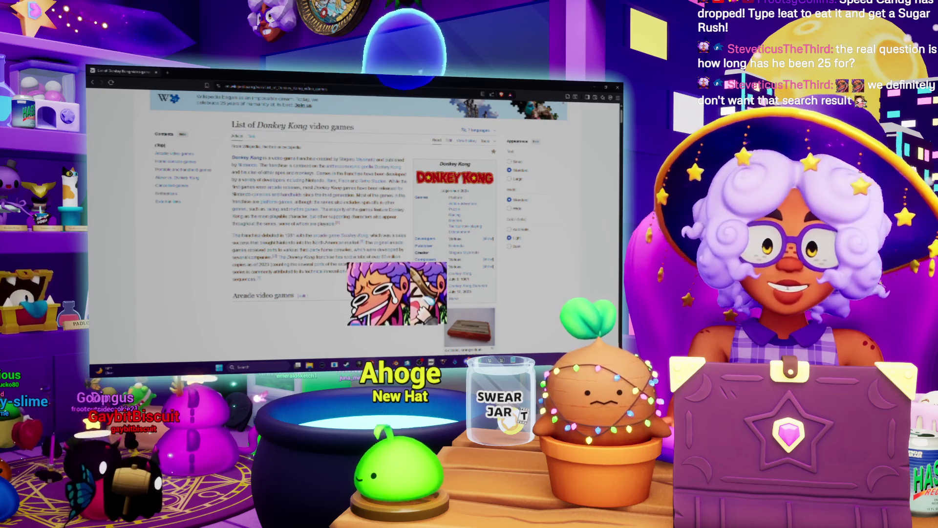
scroll(351, 219, down, 2)
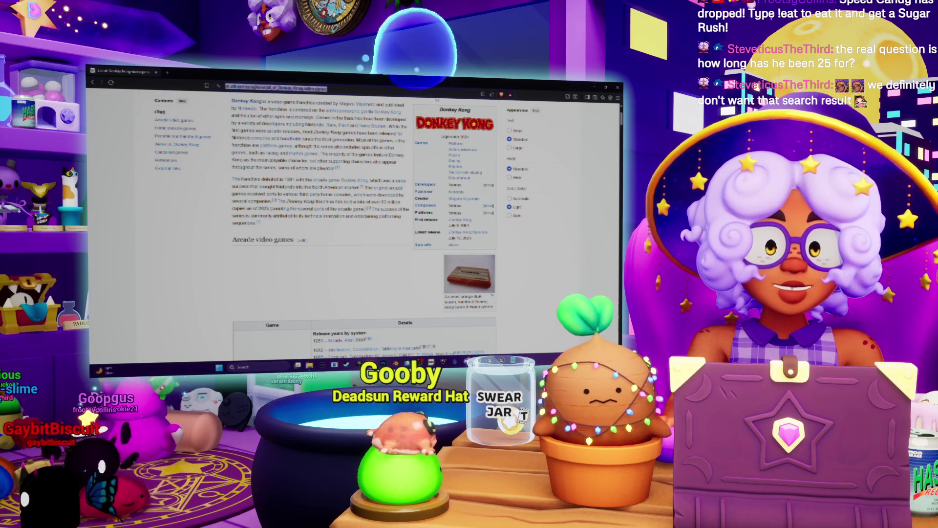
- Return to the DuckDuckGo home page and close the browser window
text(duckduckgo.com/?t=brave)
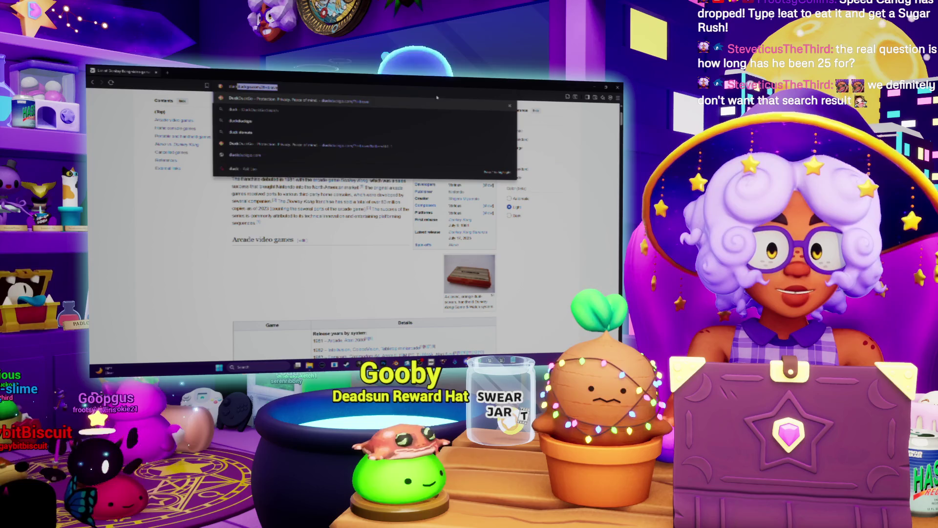
key(Return)
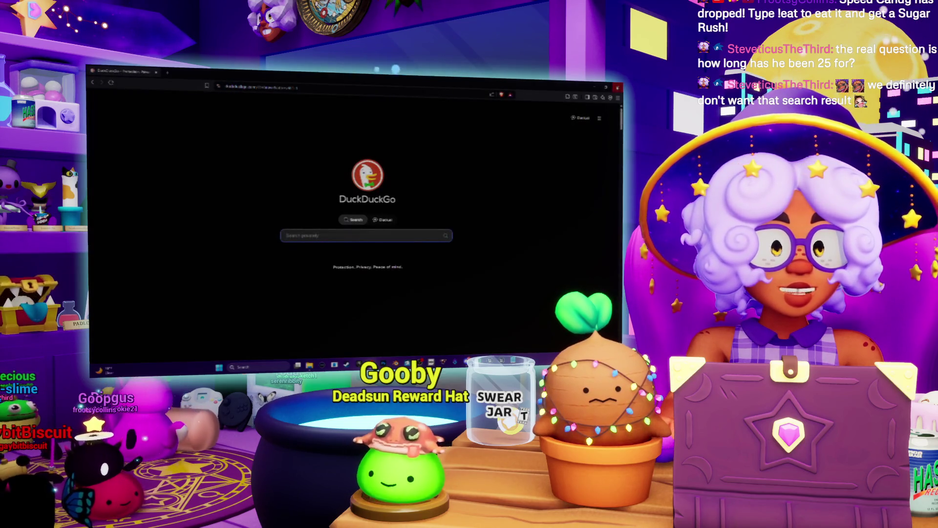
click(617, 87)
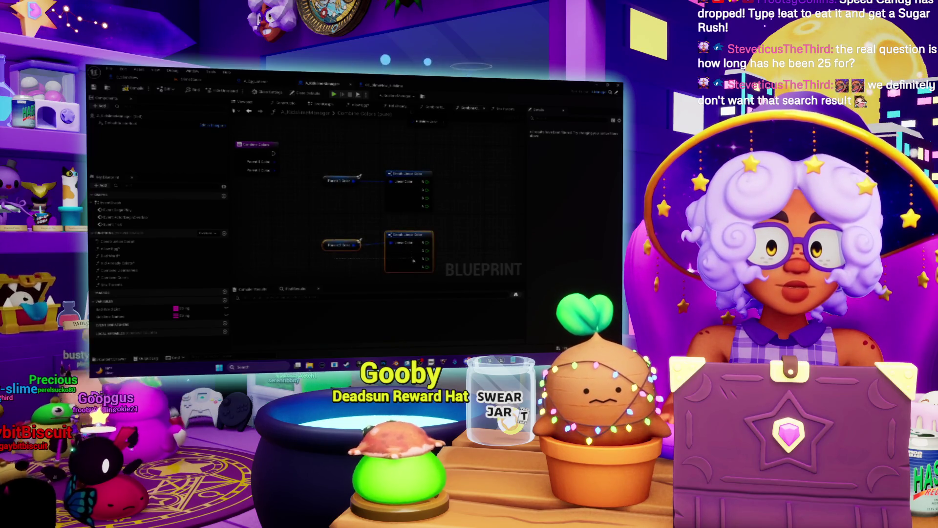
- Switch to the other graph tab and open Combine Colors from the My Blueprint functions list
drag(453, 221, 425, 220)
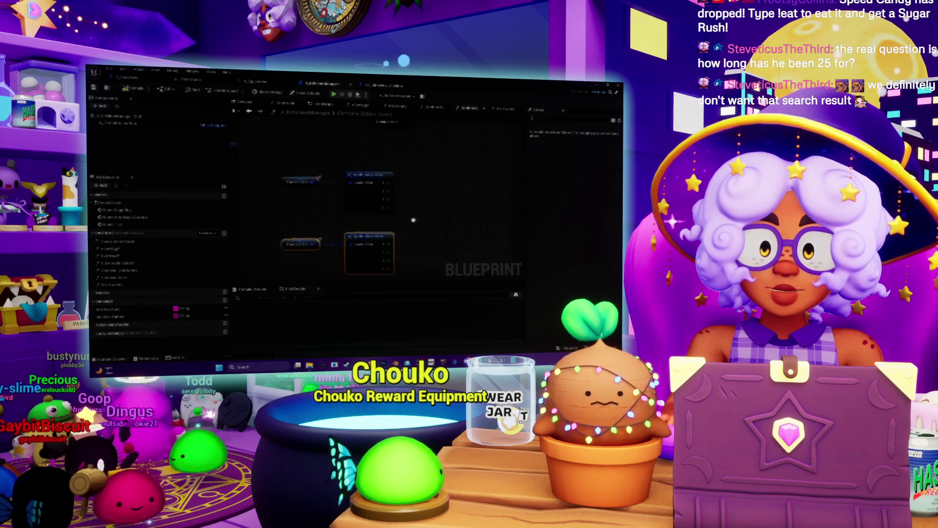
click(269, 84)
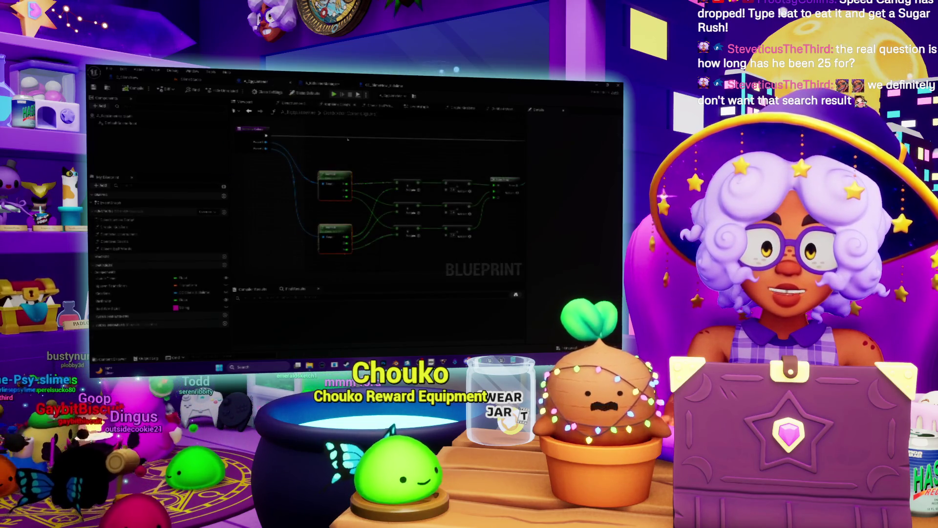
double_click(115, 241)
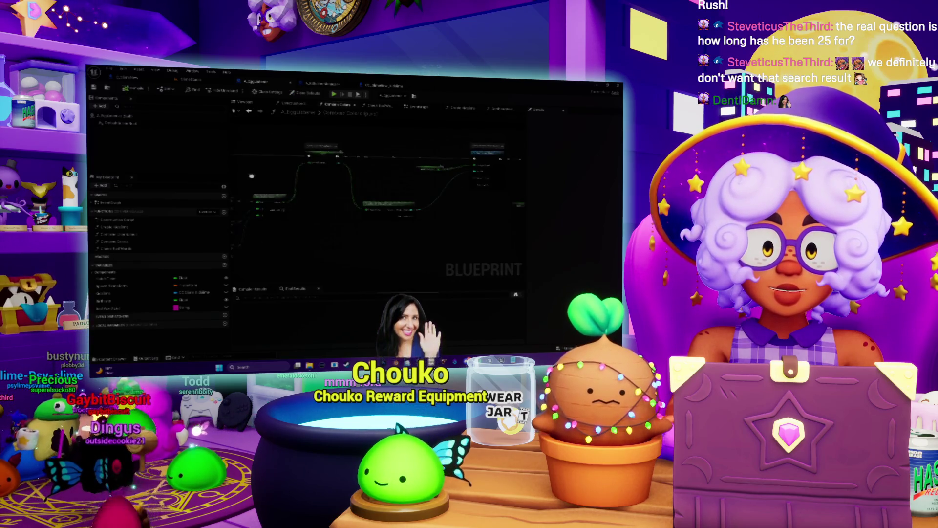
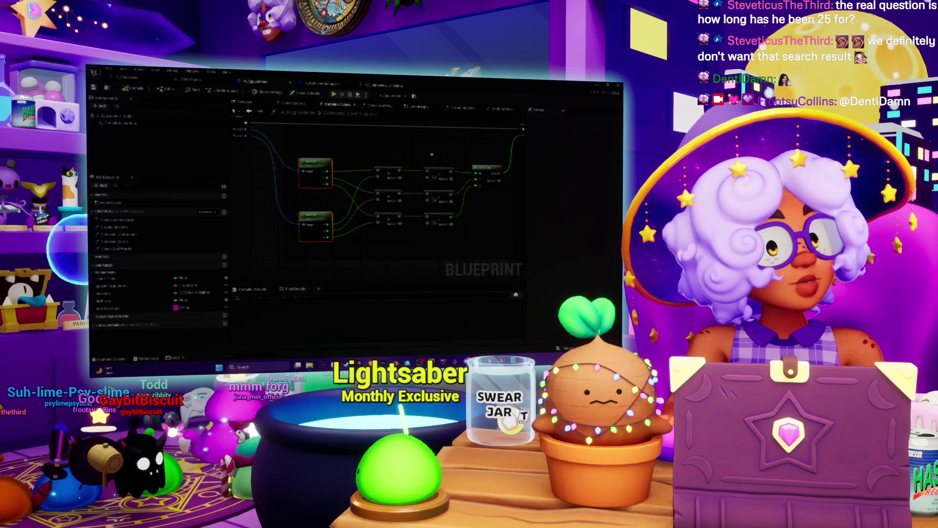
- Nudge the six middle math nodes slightly right and down, then pan across the graph to review it
drag(432, 154, 412, 161)
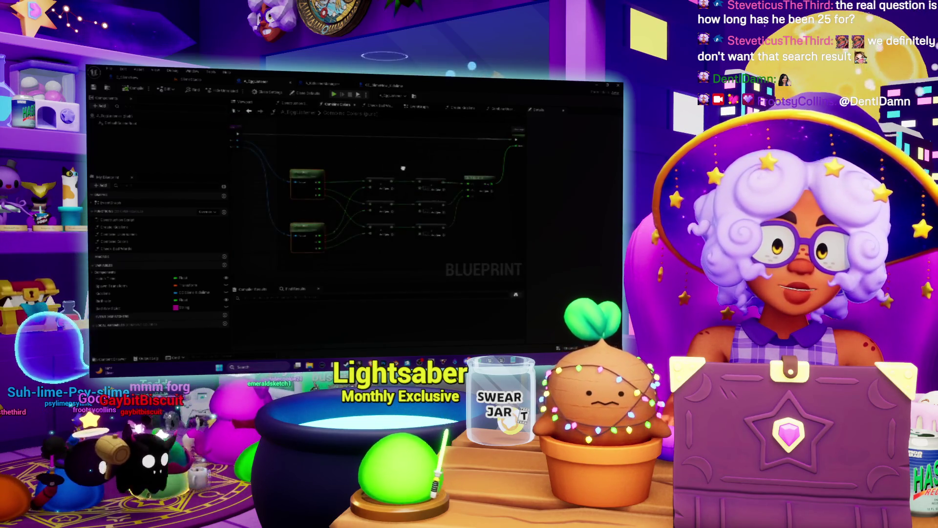
mouse_move(350, 171)
mouse_down()
mouse_move(337, 161)
mouse_move(313, 164)
mouse_move(336, 166)
mouse_move(342, 215)
mouse_move(377, 251)
mouse_up()
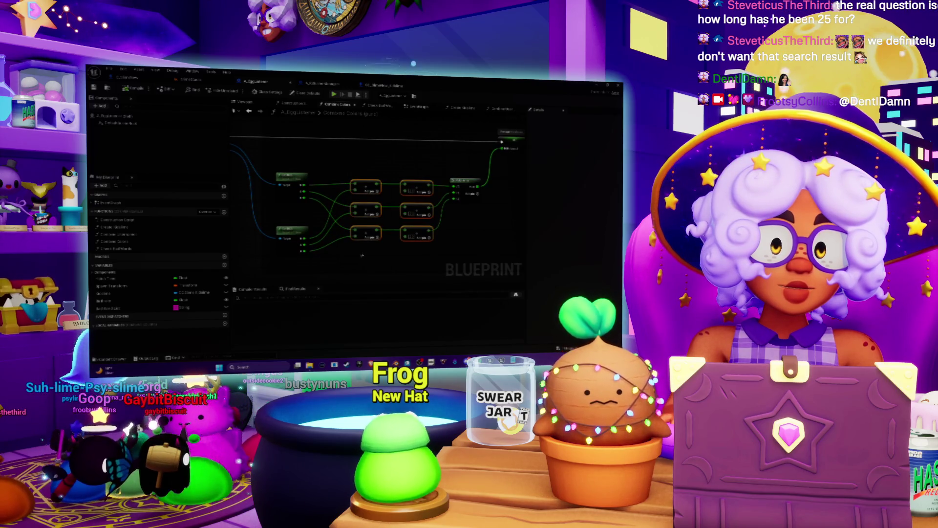
scroll(356, 188, up, 3)
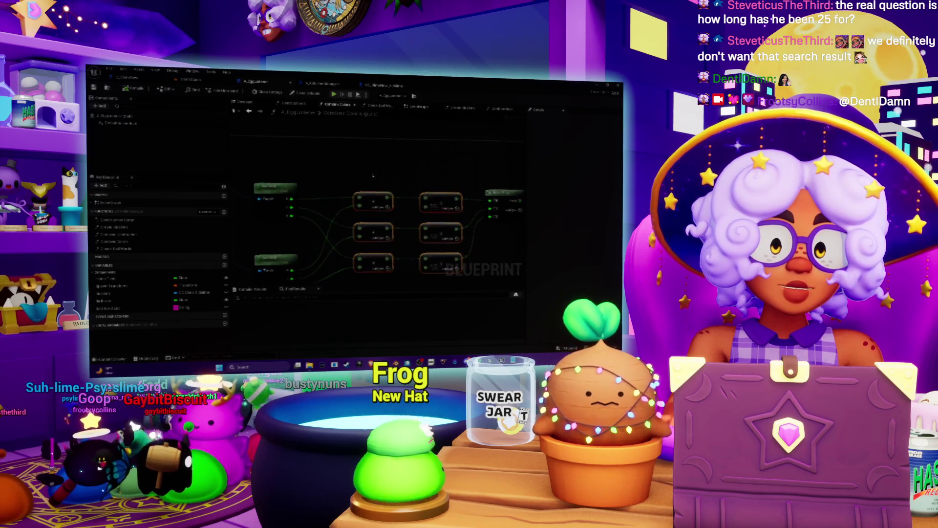
drag(371, 195, 376, 204)
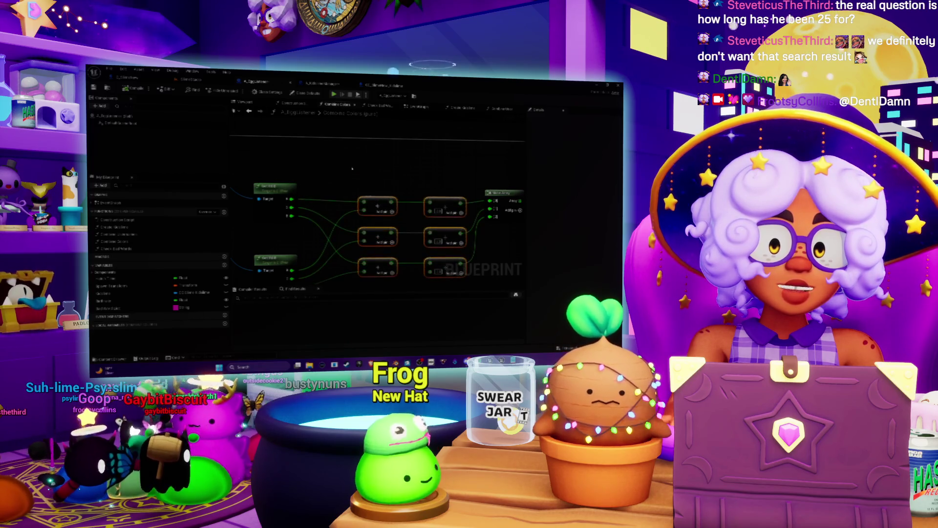
drag(352, 169, 352, 159)
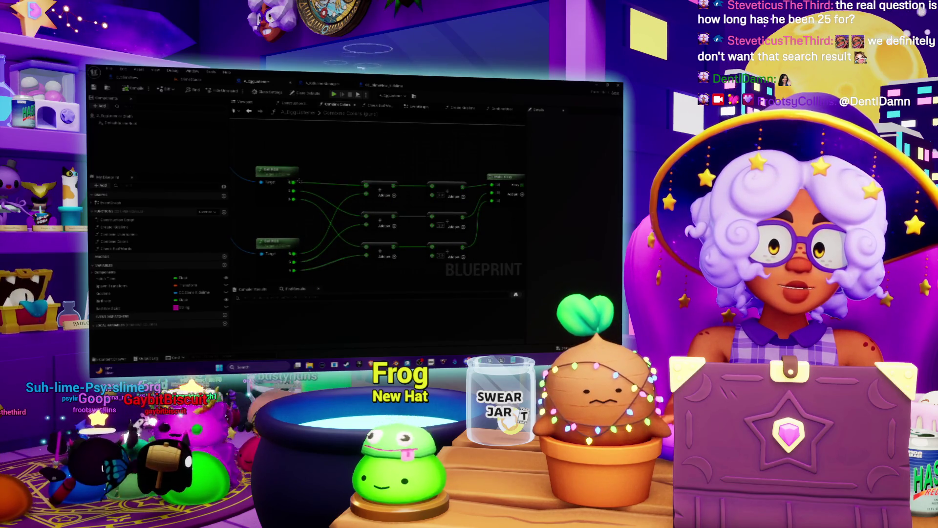
drag(339, 215, 278, 219)
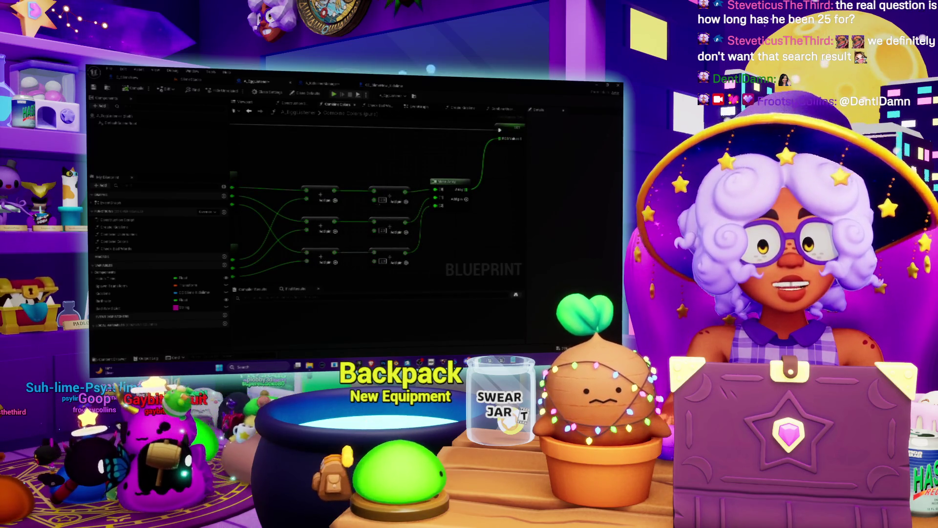
drag(279, 219, 248, 234)
mouse_move(569, 203)
mouse_down()
mouse_move(454, 218)
mouse_move(355, 209)
mouse_up()
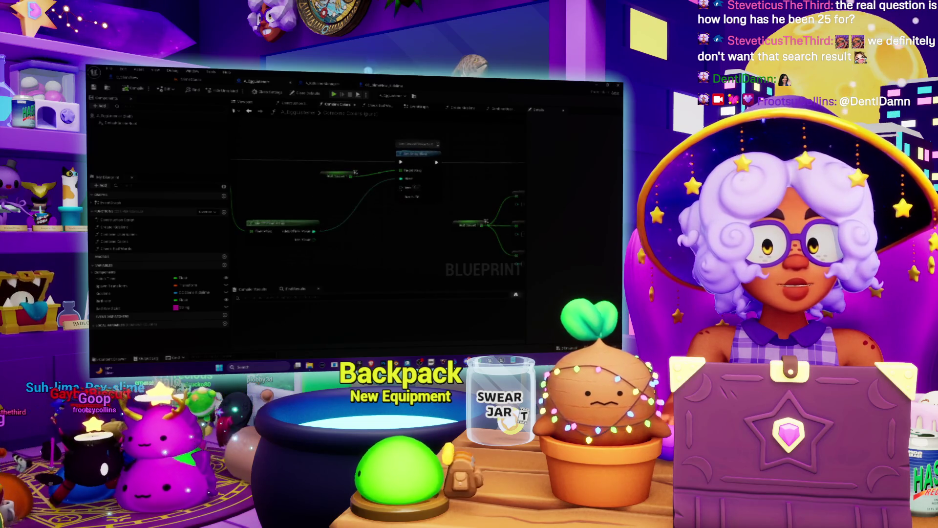
mouse_move(449, 230)
mouse_down()
mouse_move(502, 179)
mouse_move(439, 176)
mouse_move(400, 161)
mouse_up()
- In A_EclipseManager's Combine Colors graph, wire both colors' outputs into a new Add node
double_click(377, 114)
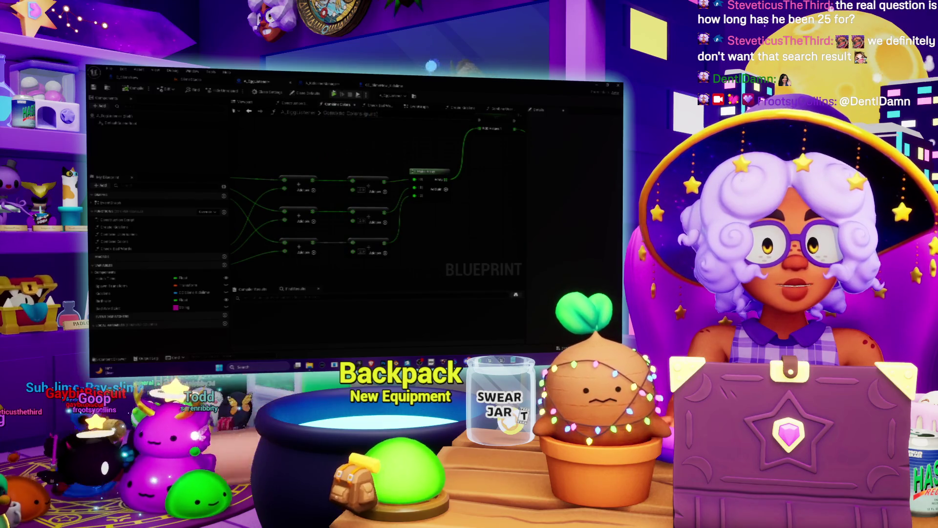
click(323, 84)
drag(366, 185, 421, 186)
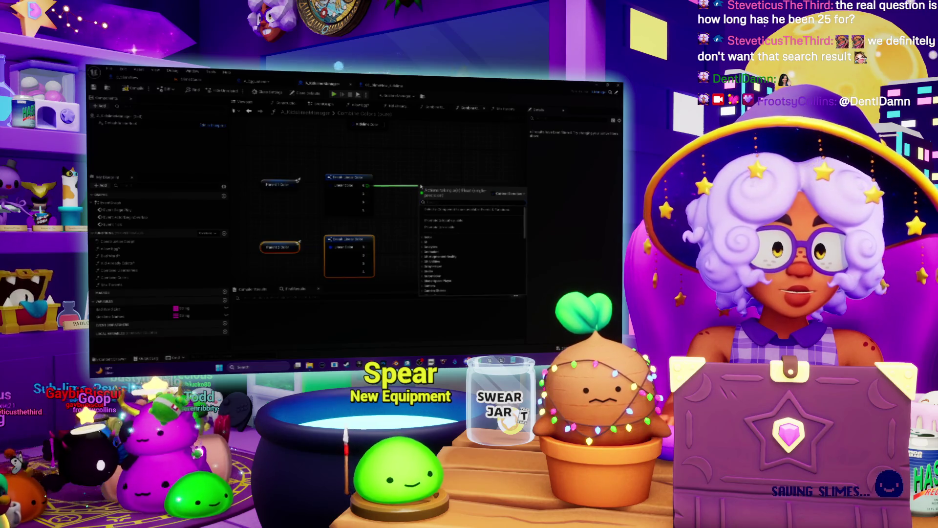
key(Escape)
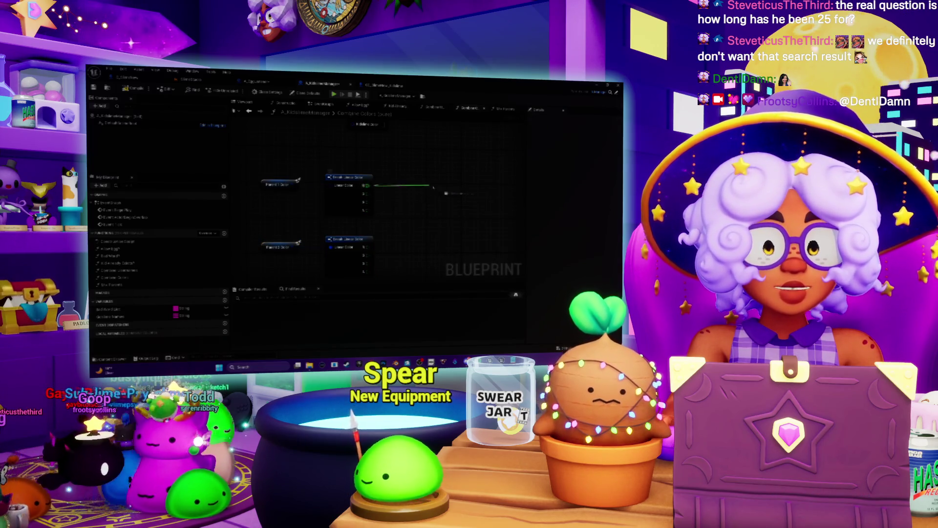
drag(433, 187, 431, 186)
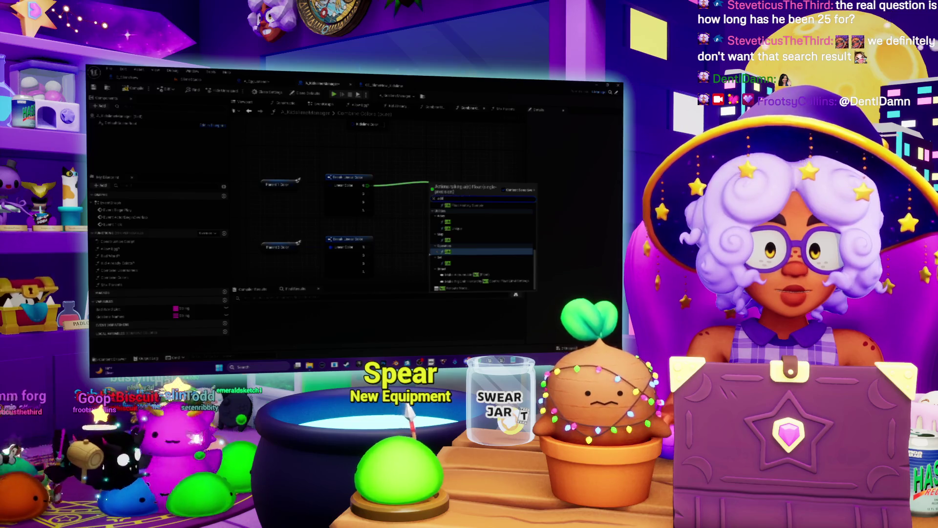
click(430, 252)
mouse_move(367, 248)
mouse_down()
mouse_move(401, 215)
mouse_move(431, 211)
mouse_move(435, 194)
mouse_up()
mouse_move(368, 185)
mouse_down()
mouse_move(452, 186)
mouse_move(411, 177)
mouse_move(445, 202)
mouse_up()
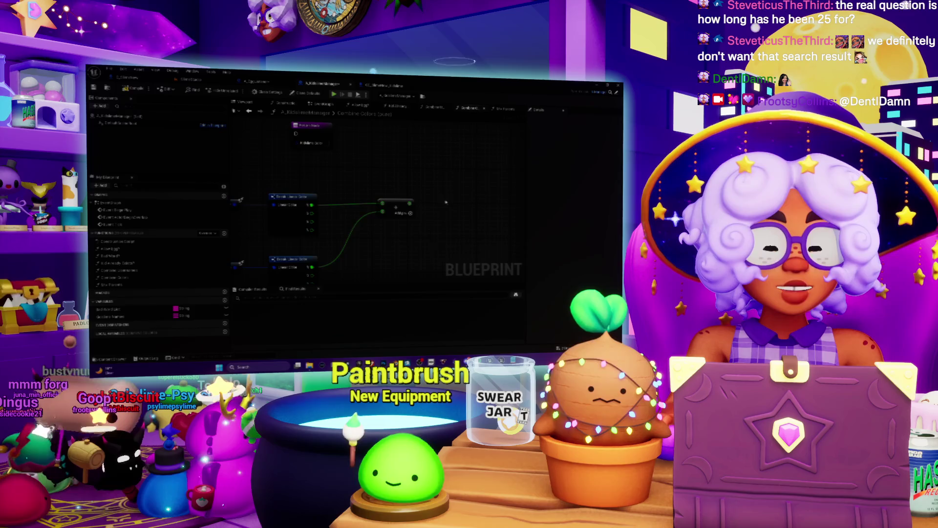
- Place a searched 'make' node and insert a conversion node on its pin
right_click(438, 205)
text(make)
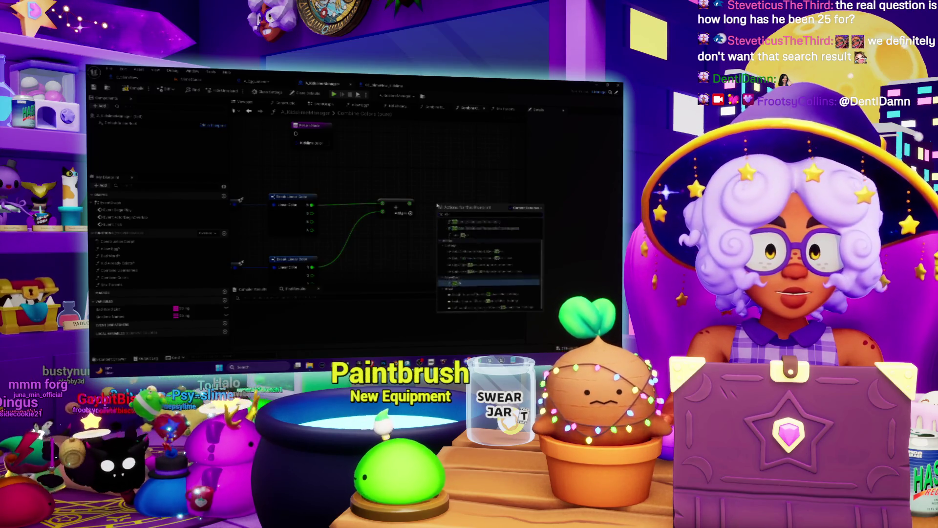
click(464, 282)
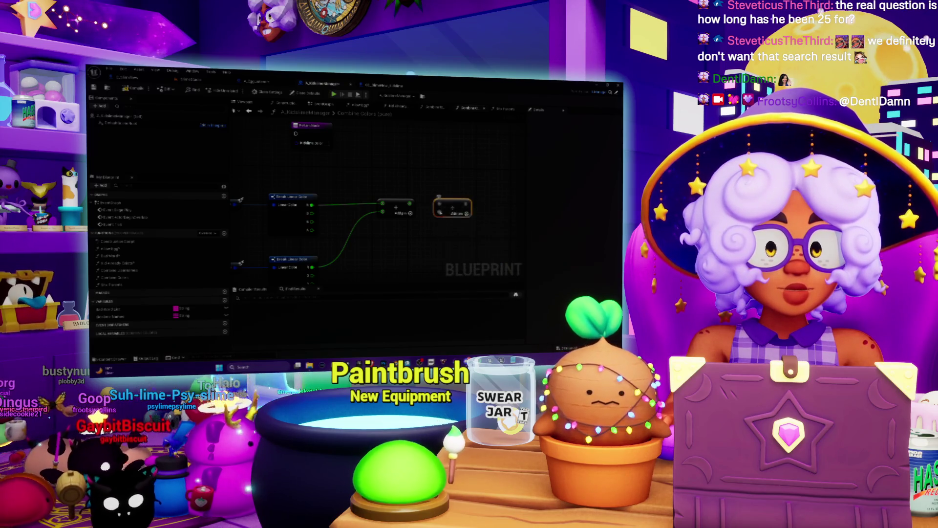
right_click(439, 210)
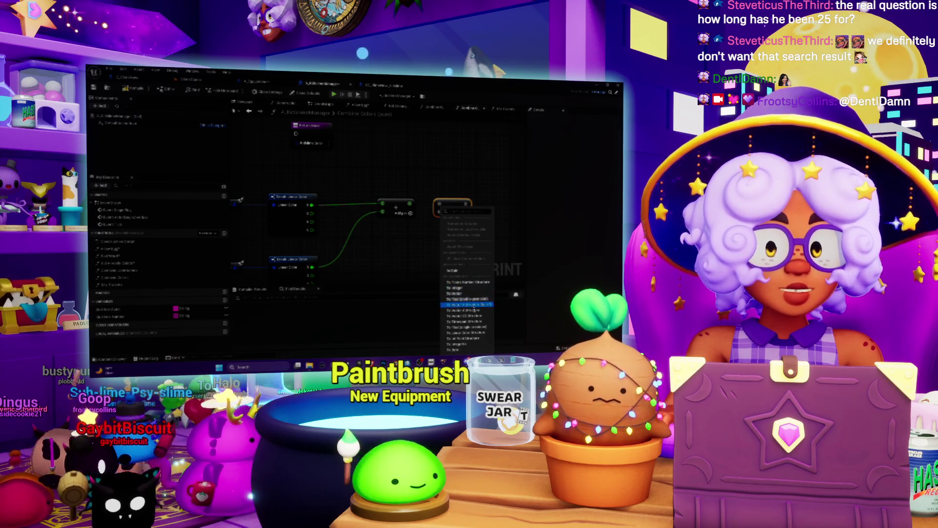
click(472, 327)
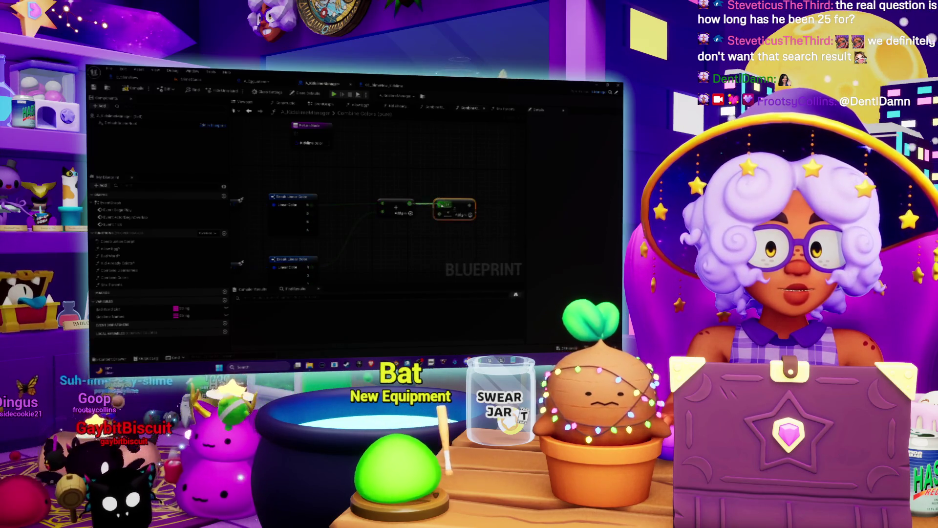
- Glance at the first blueprint's graph, then return to the A_KidsSlimeManager blueprint
mouse_move(446, 223)
mouse_down()
mouse_move(459, 200)
mouse_move(390, 205)
mouse_up()
scroll(388, 204, down, 1)
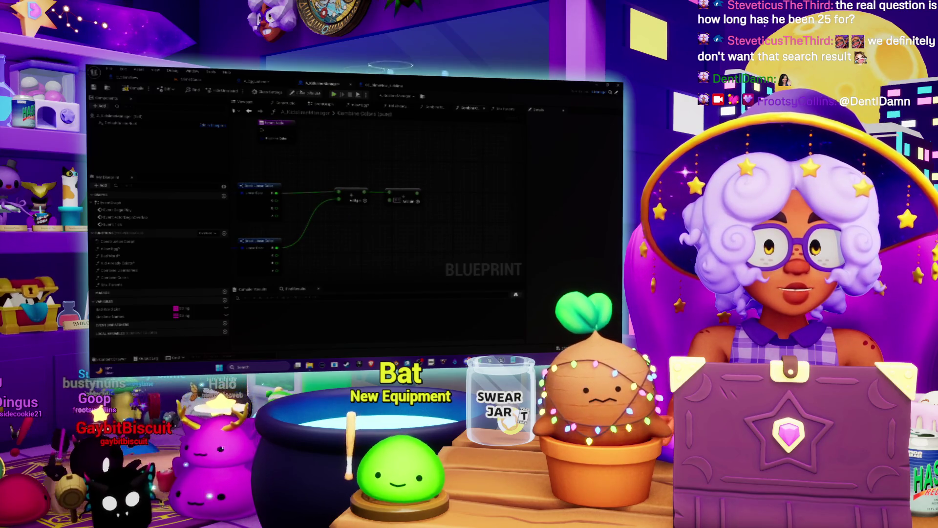
click(259, 81)
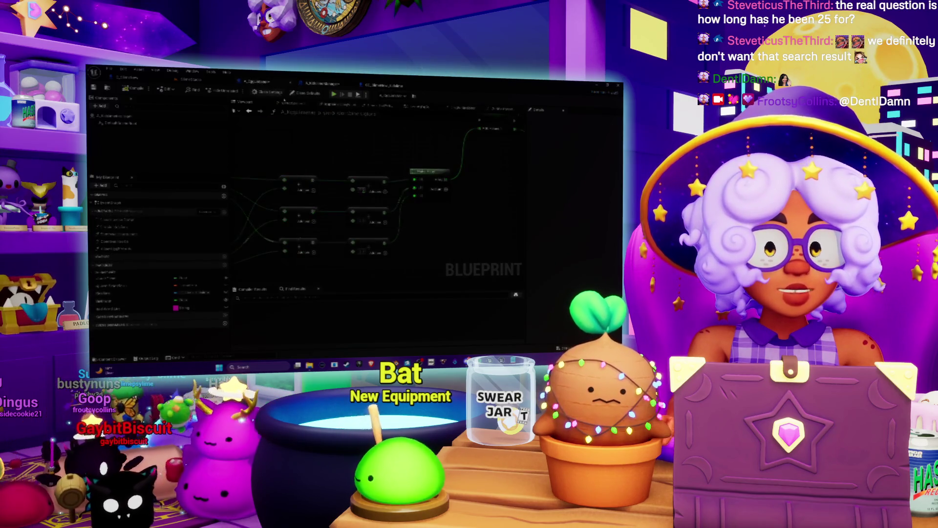
click(324, 83)
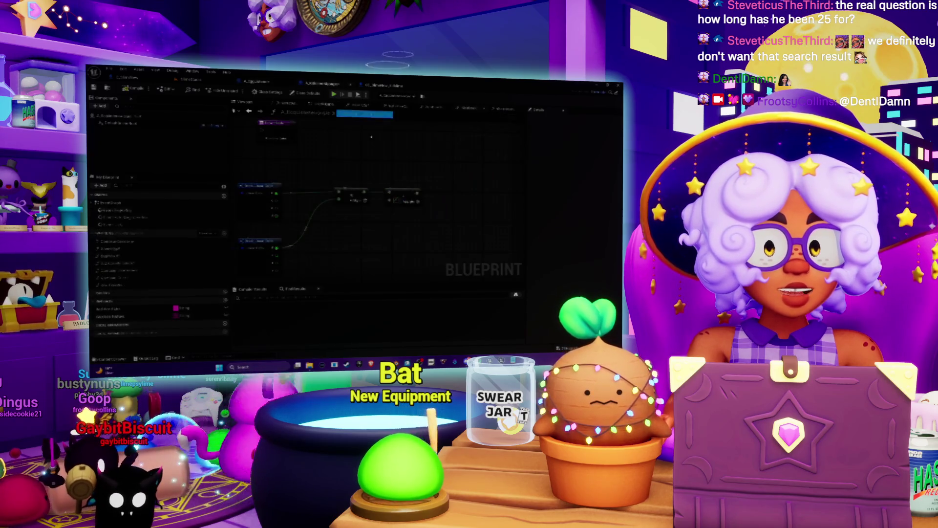
- Add a new node to the Combine Colors graph by searching 'e' in All Actions
right_click(409, 182)
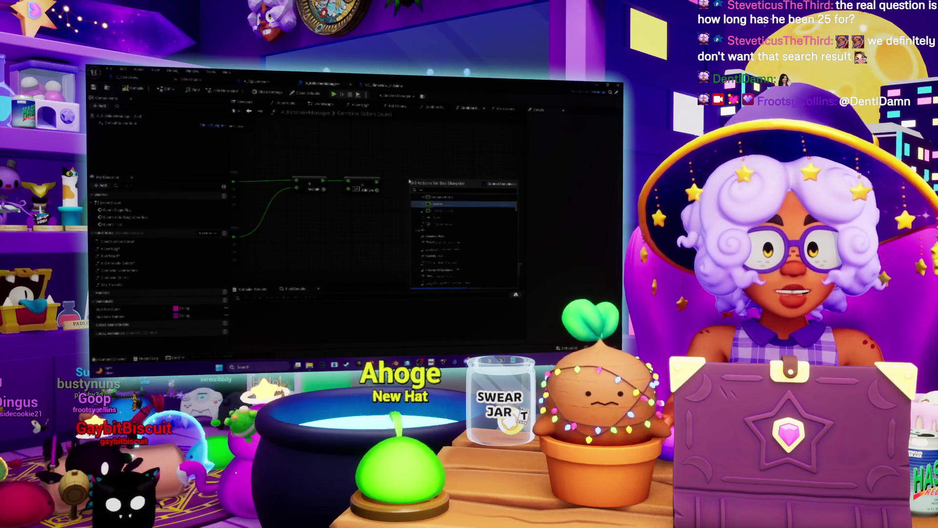
text(e)
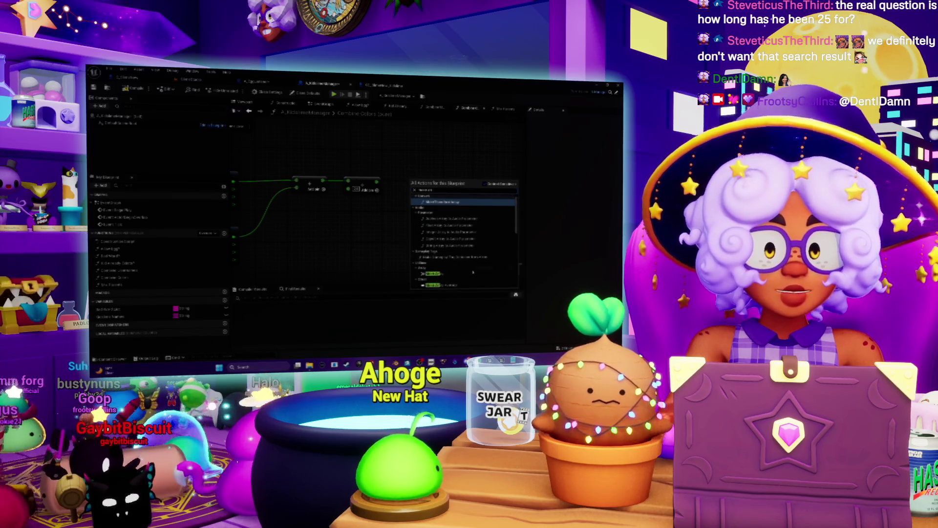
click(435, 274)
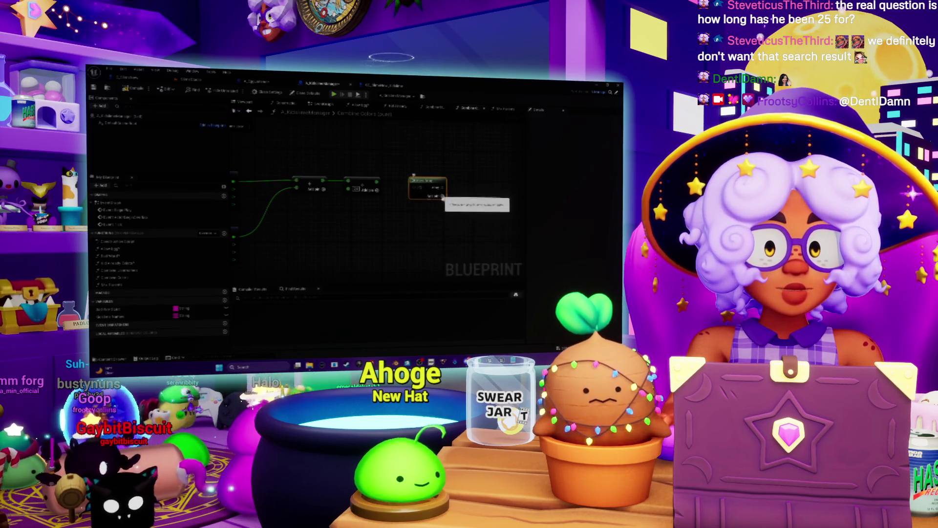
- Copy the two middle multiply and add nodes and paste a duplicate pair below them
mouse_move(395, 221)
mouse_down()
mouse_move(427, 214)
mouse_move(395, 192)
mouse_move(441, 187)
mouse_up()
mouse_move(394, 212)
mouse_down()
mouse_move(462, 193)
mouse_move(442, 169)
mouse_up()
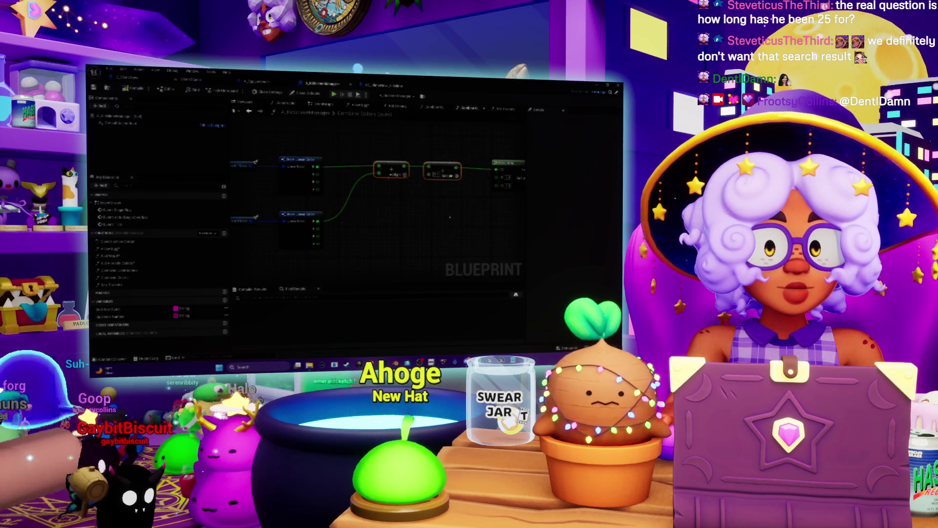
key(ctrl+c)
key(ctrl+v)
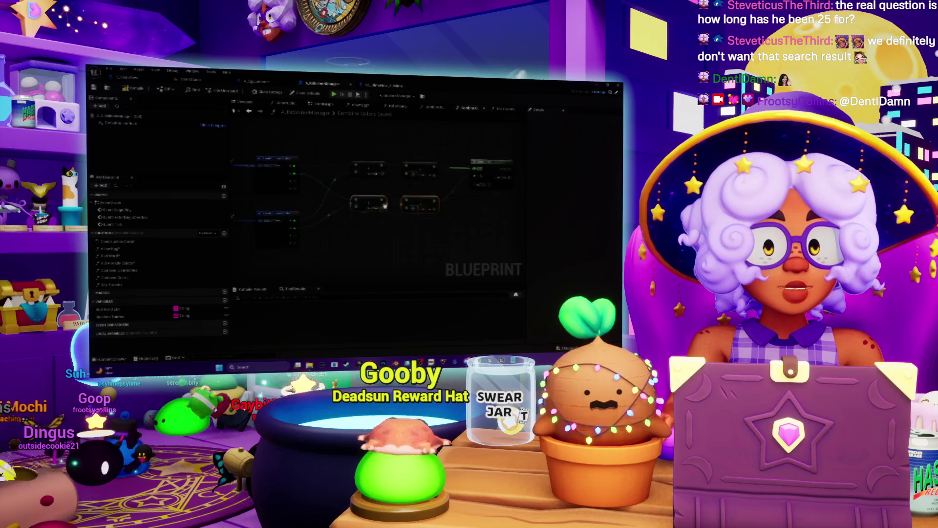
- Paste another node pair as a third row, wired from the Break Linear Color pins into the Make node
key(ctrl+v)
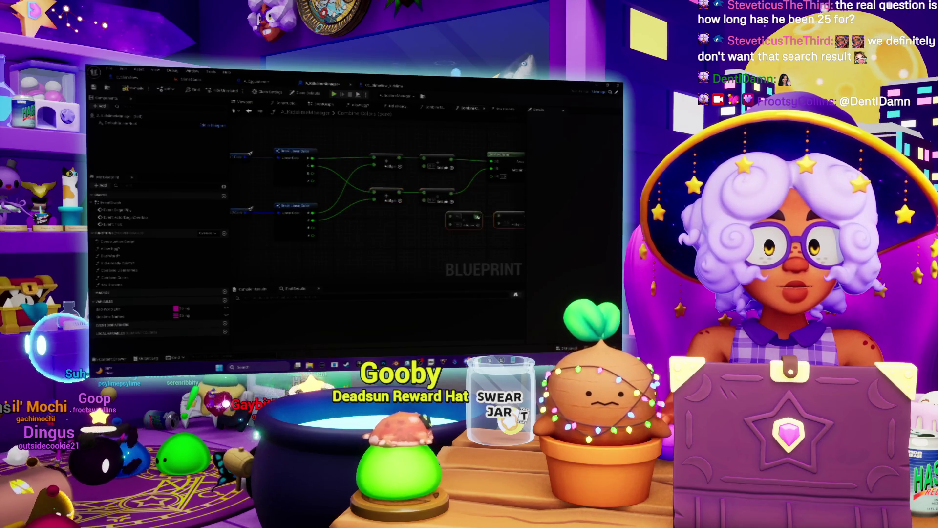
drag(463, 221, 387, 228)
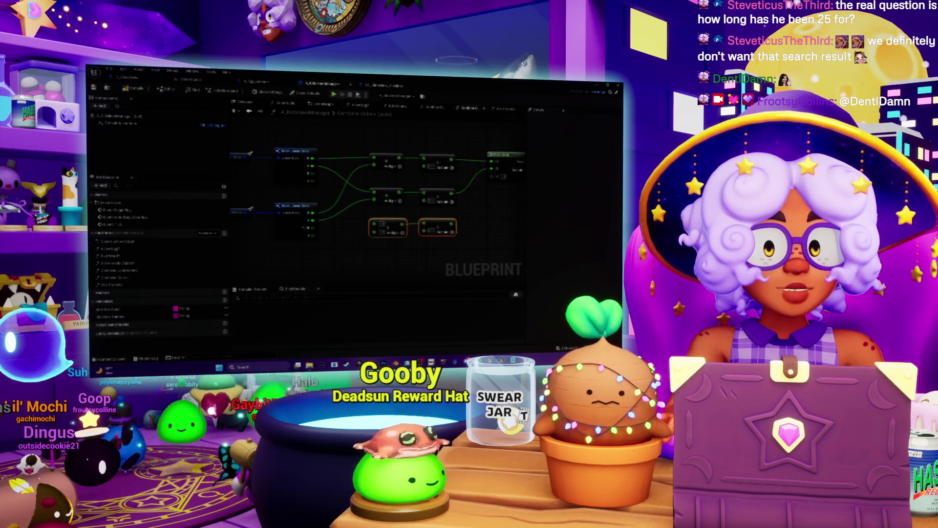
mouse_move(312, 228)
mouse_down()
mouse_move(374, 224)
mouse_move(363, 243)
mouse_up()
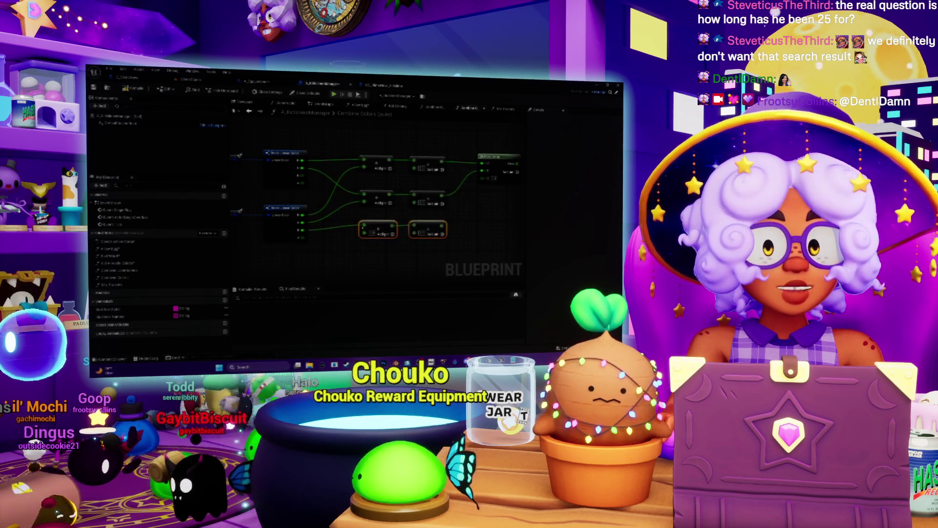
drag(364, 234, 303, 235)
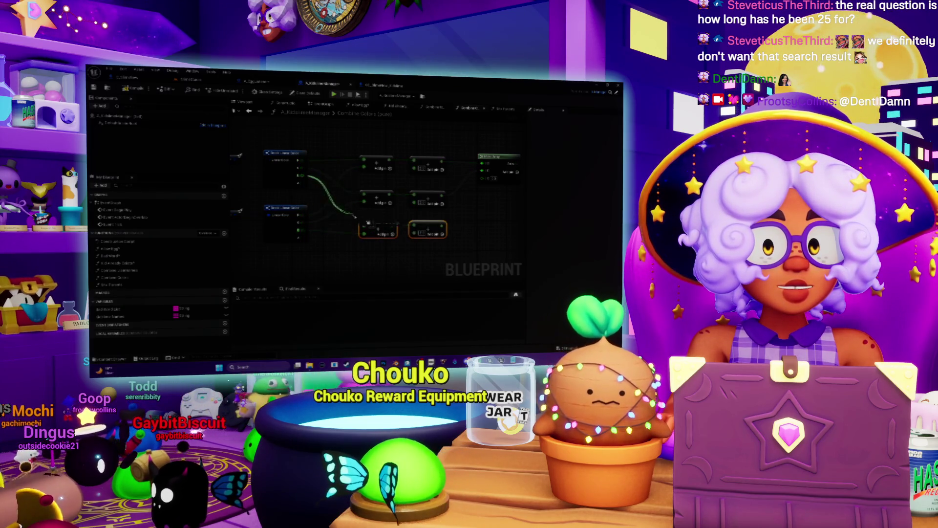
mouse_move(301, 230)
mouse_down()
mouse_move(372, 203)
mouse_move(394, 224)
mouse_move(436, 178)
mouse_up()
scroll(436, 180, down, 3)
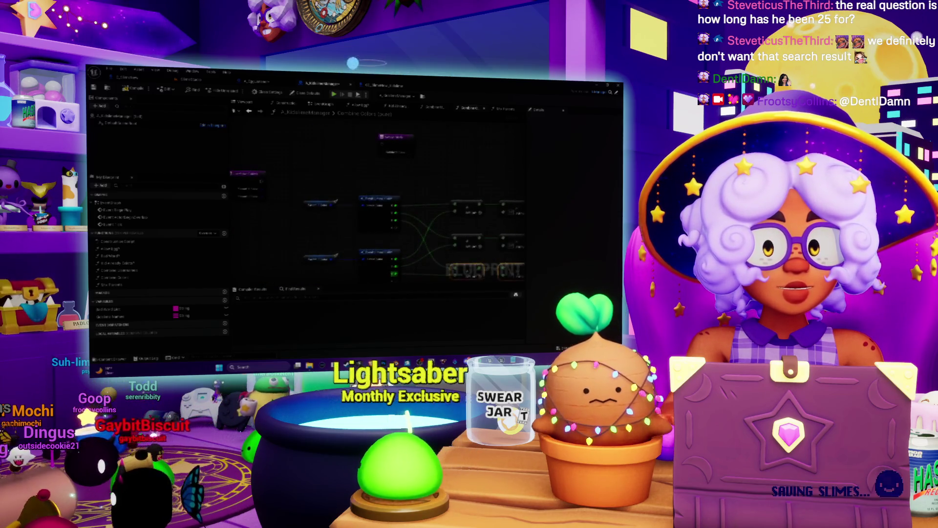
- Check the Mix Parents graph and another function graph, then switch to the A_Eggcatcher blueprint
click(503, 108)
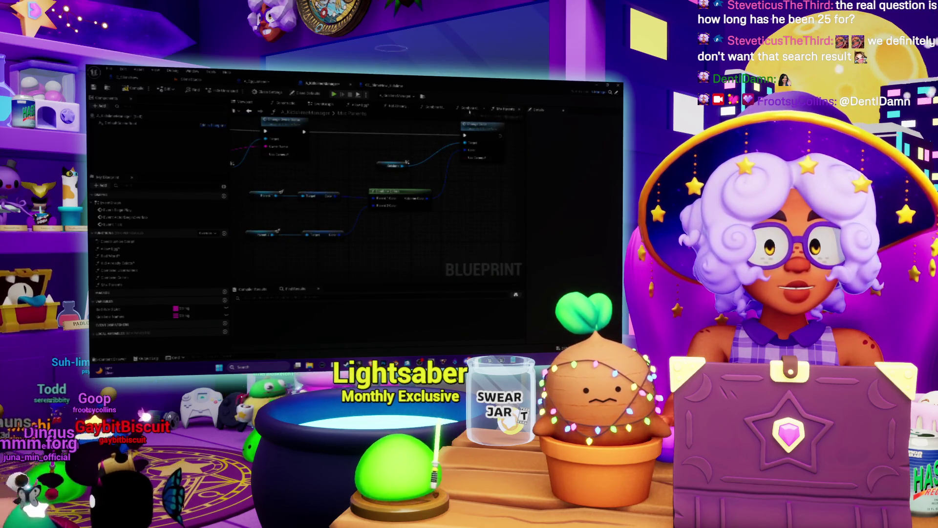
click(470, 108)
click(257, 82)
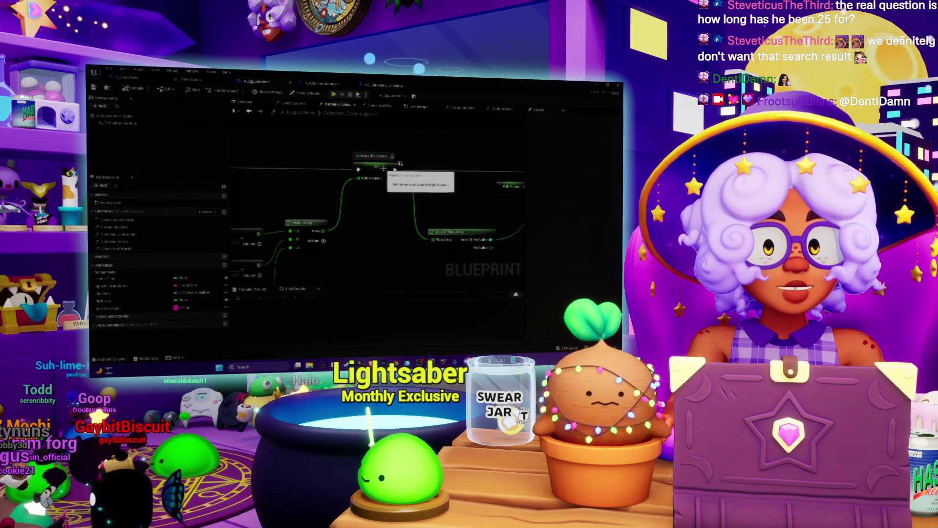
- Expand Local Variables in My Blueprint and pan to the color-combining nodes
click(92, 326)
scroll(116, 341, down, 2)
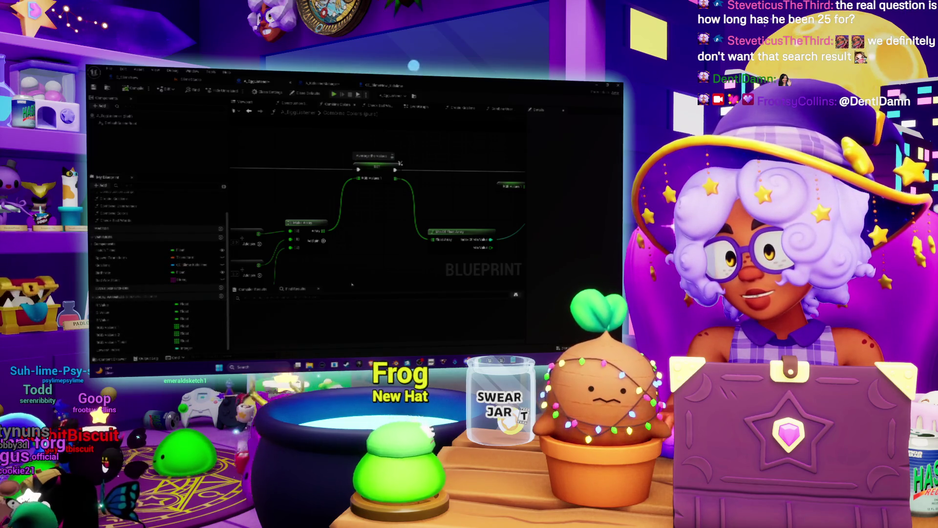
scroll(352, 283, down, 2)
drag(370, 215, 239, 276)
scroll(239, 275, up, 4)
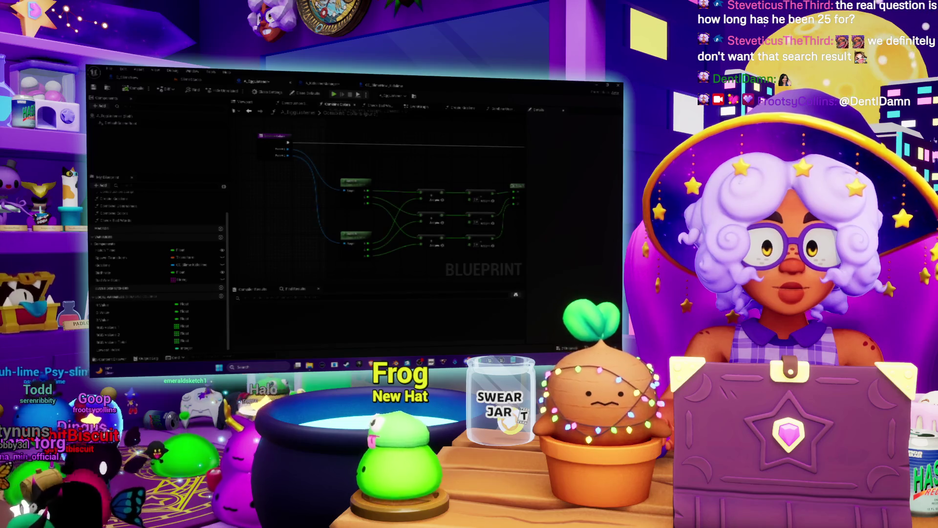
mouse_move(371, 215)
mouse_down()
mouse_move(512, 184)
mouse_move(423, 215)
mouse_move(430, 206)
mouse_up()
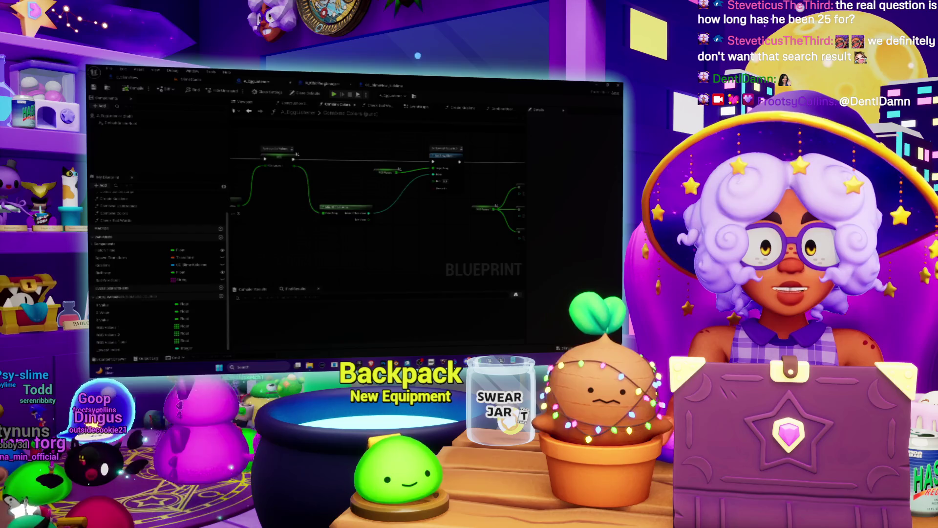